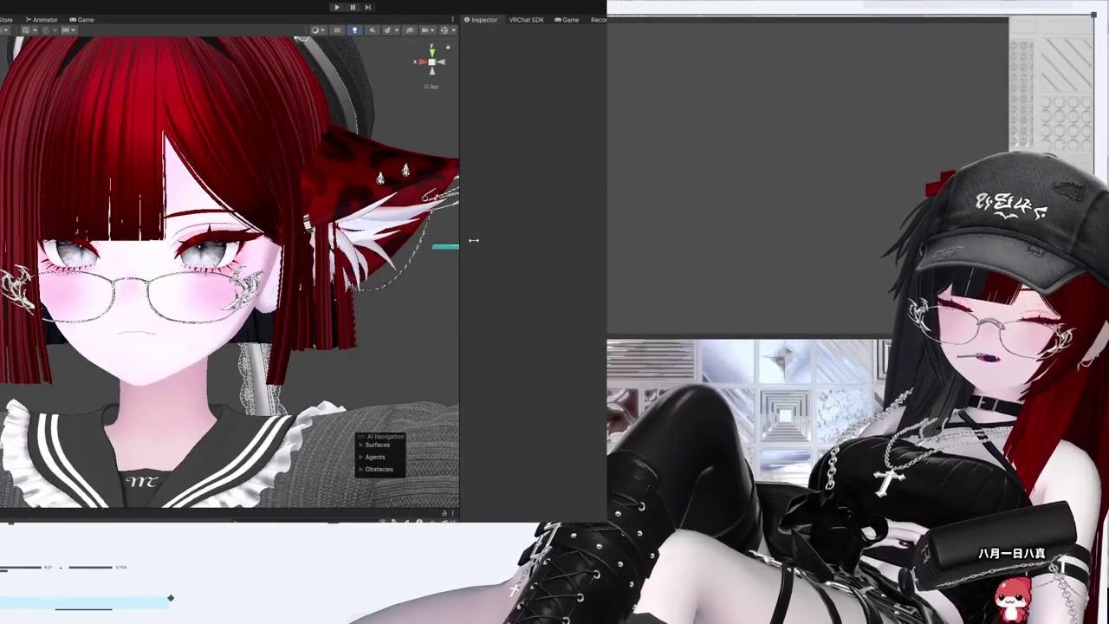
- Widen Unity's Scene view to the right, narrowing the Inspector beside it
mouse_move(474, 240)
left_mouse_down()
mouse_move(569, 243)
mouse_move(607, 276)
left_mouse_up()
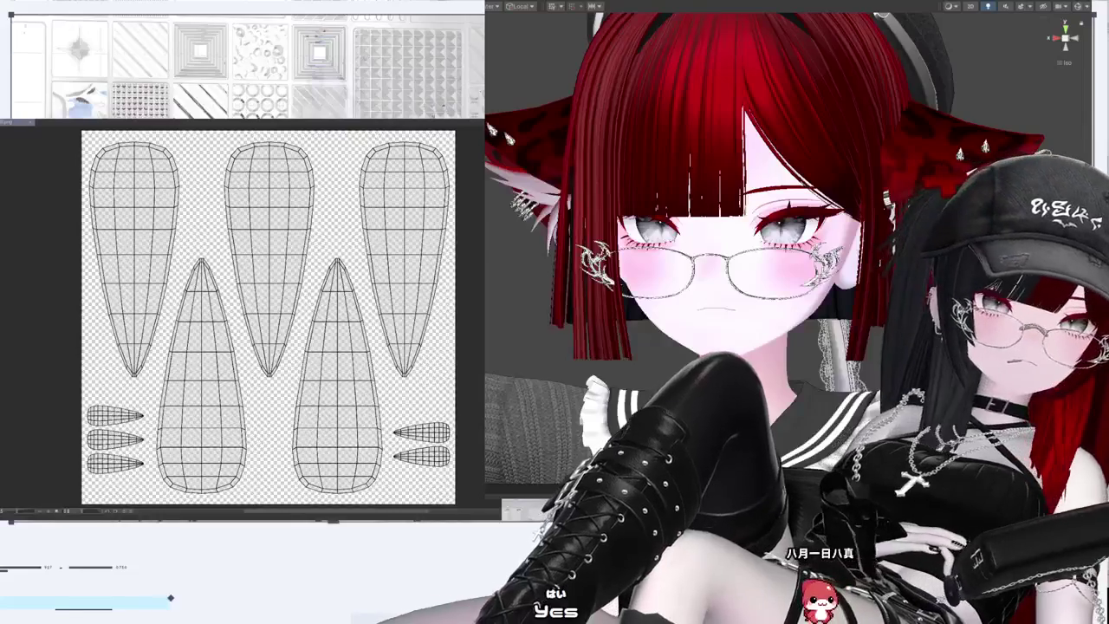
- Zoom out and orbit the Scene view to frame the avatar's head and shoulders
scroll(745, 260, "down", 3)
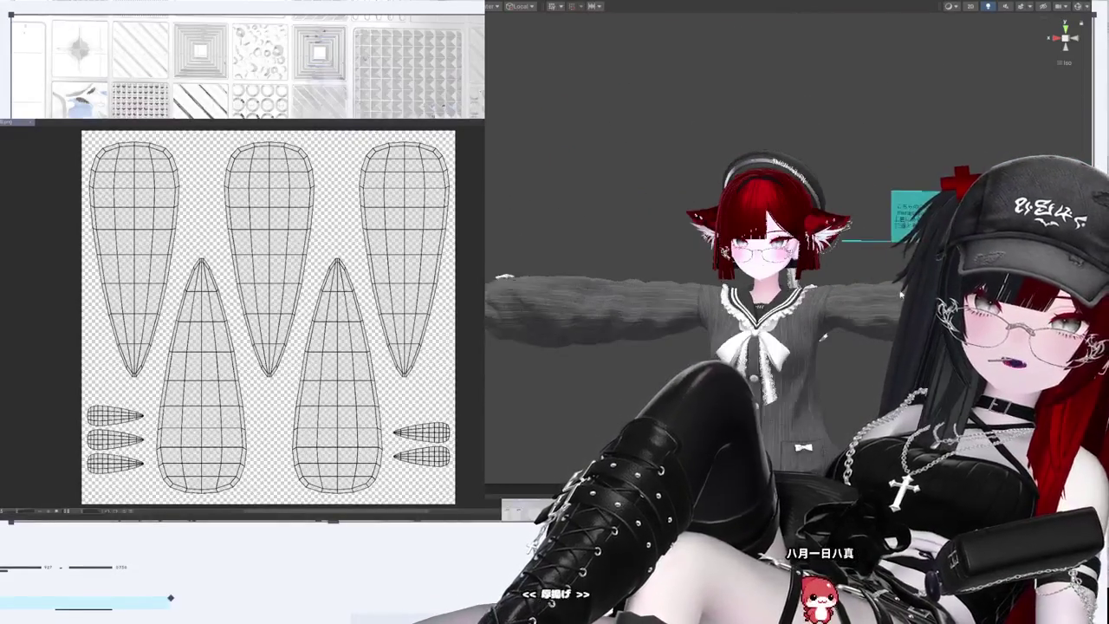
left_click_drag(882, 173, 780, 182, "alt")
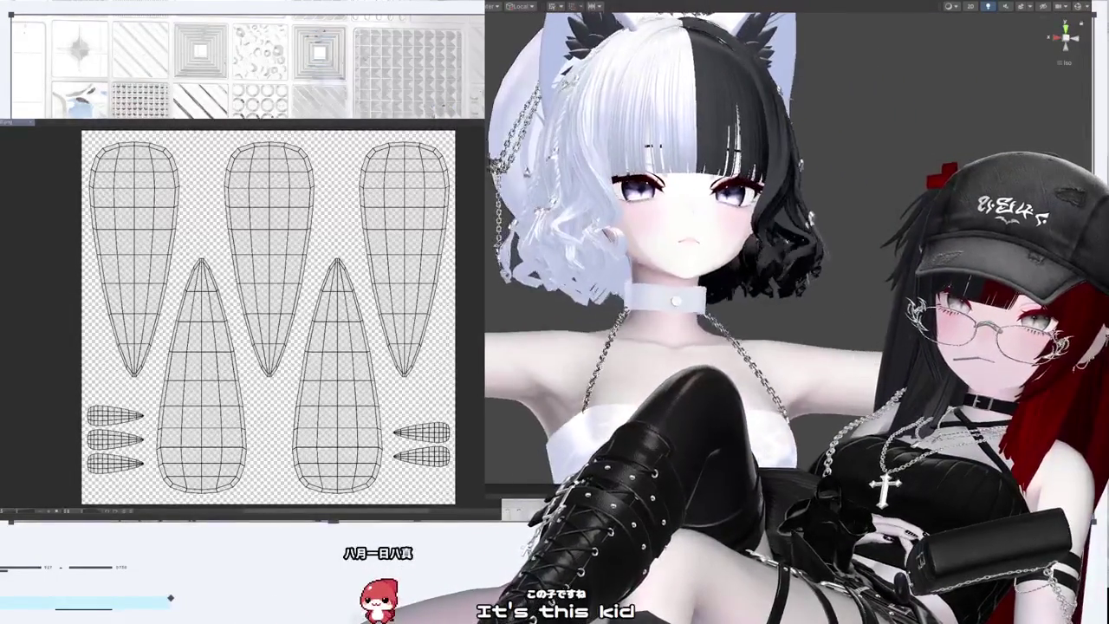
scroll(717, 296, "up", 5)
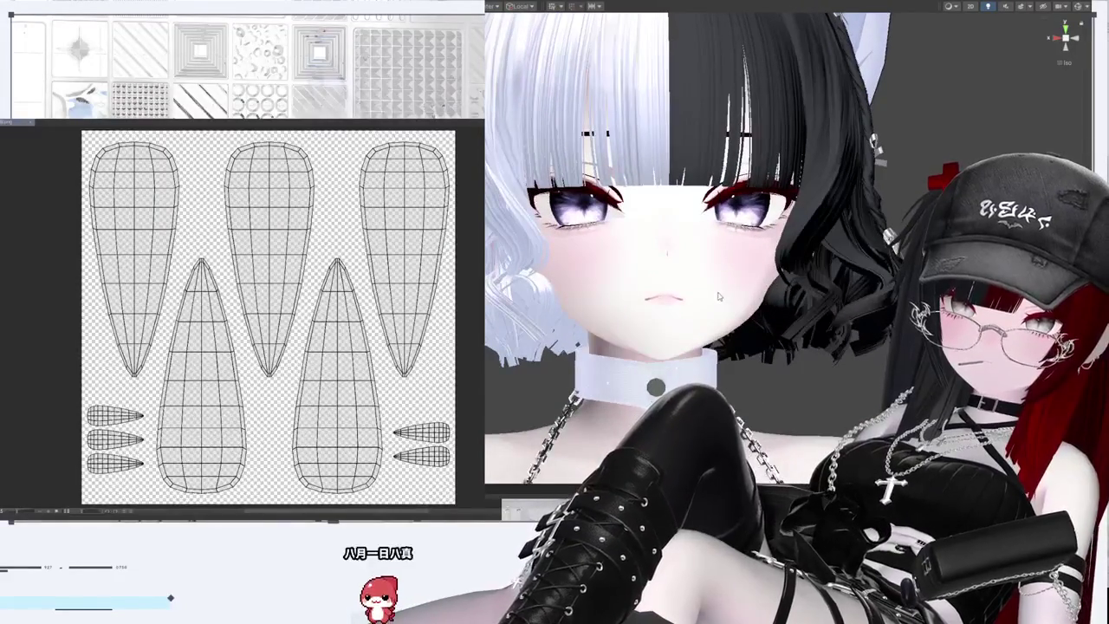
left_click(717, 296)
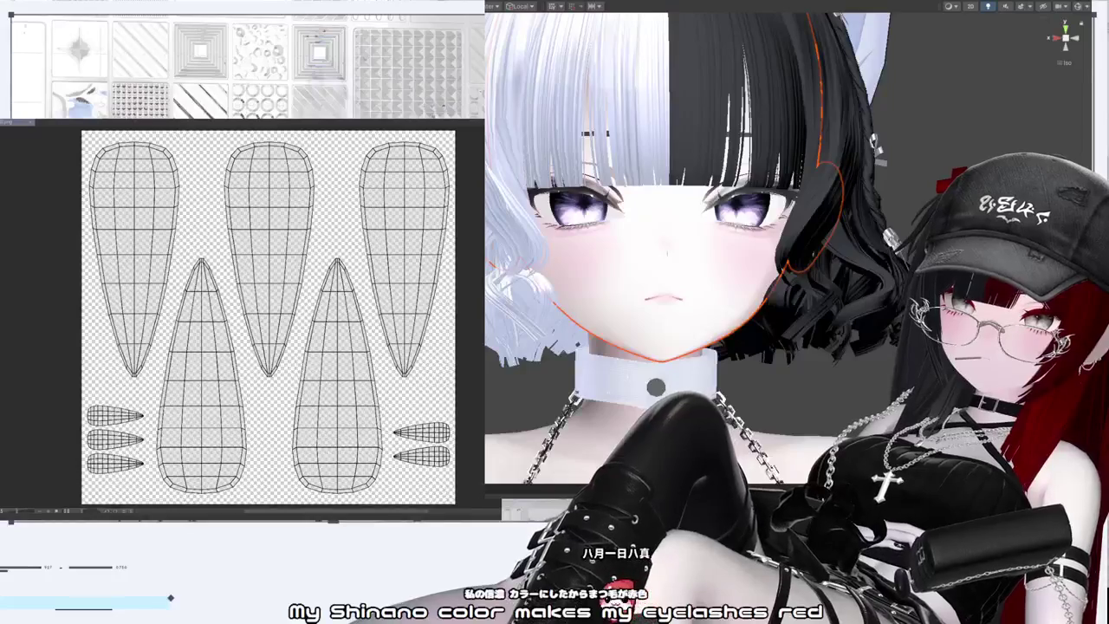
scroll(685, 251, "down", 5)
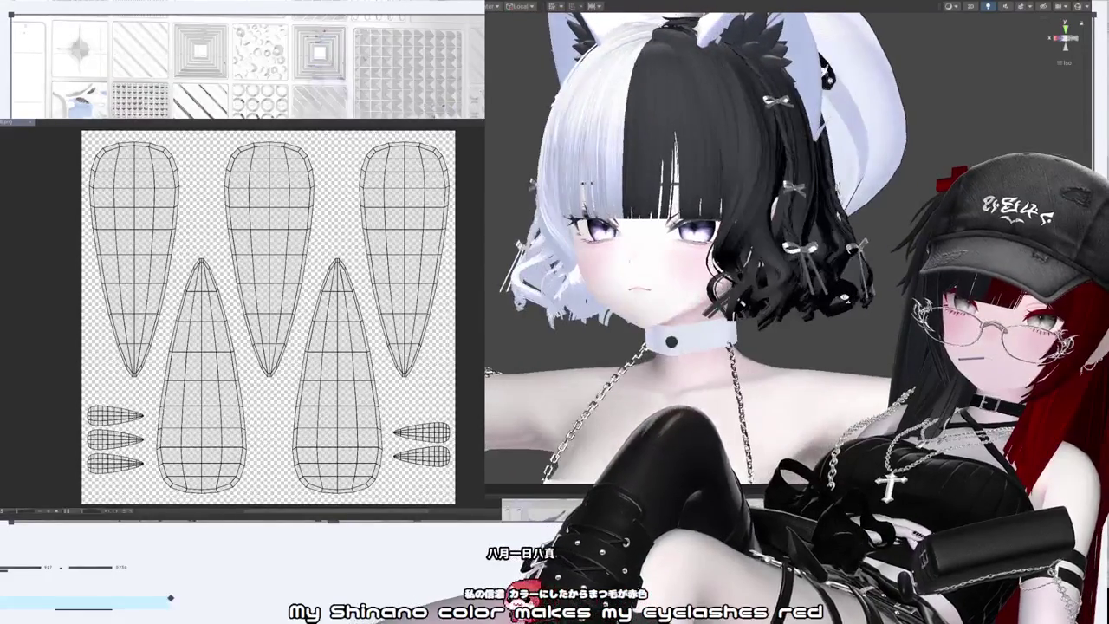
left_click_drag(684, 252, 728, 251, "alt")
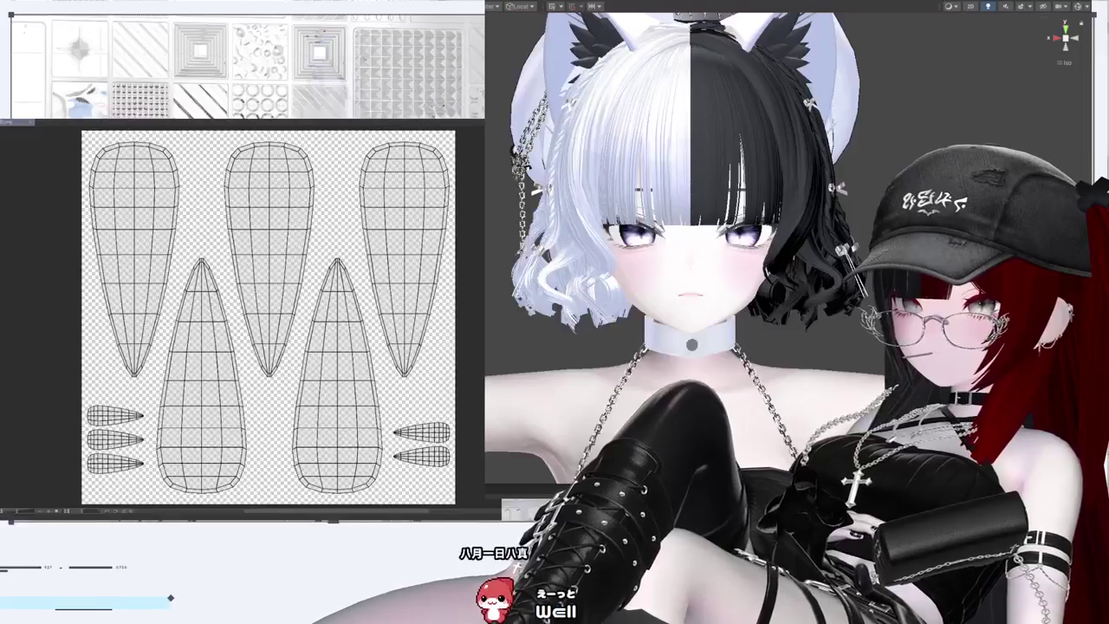
scroll(711, 242, "down", 2)
key("f")
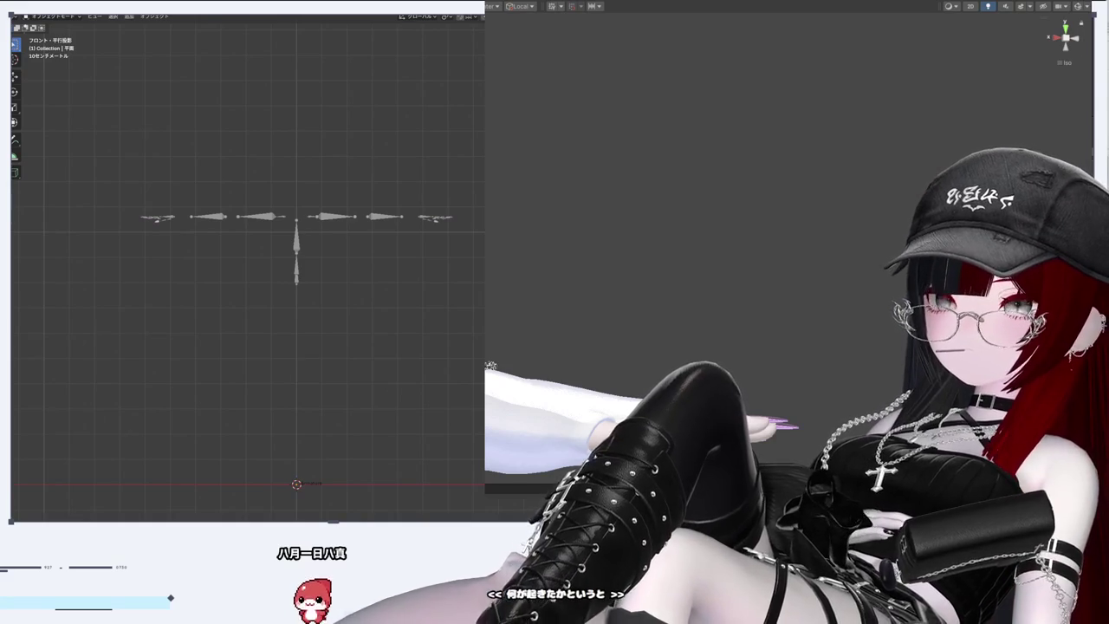
- Zoom in on the view of the nail meshes and their UV islands
scroll(451, 173, "up", 5)
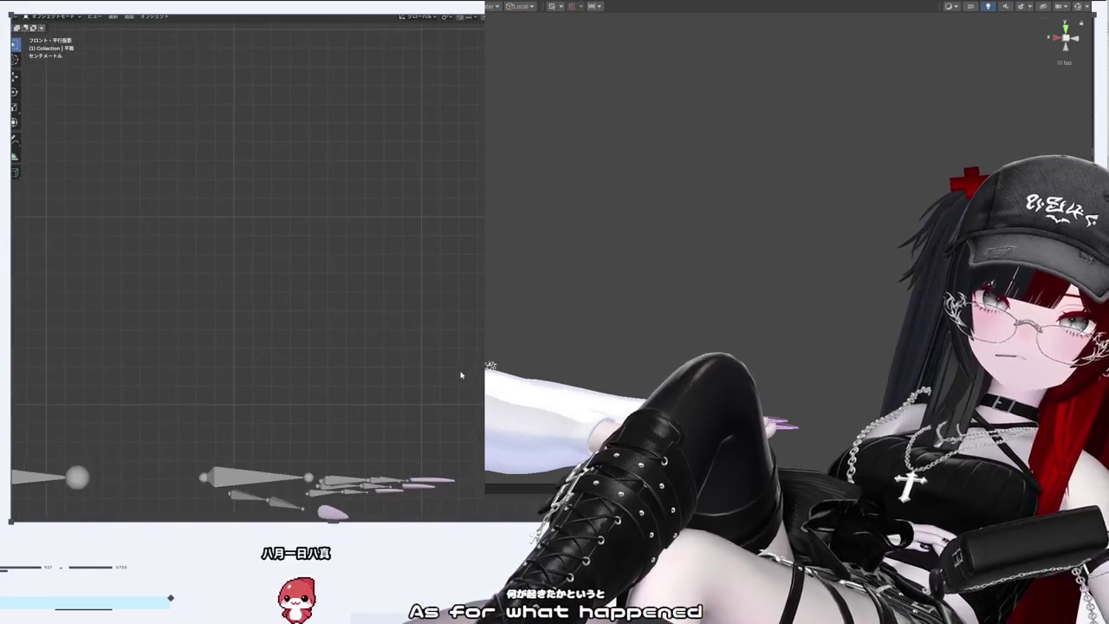
scroll(247, 269, "up", 5)
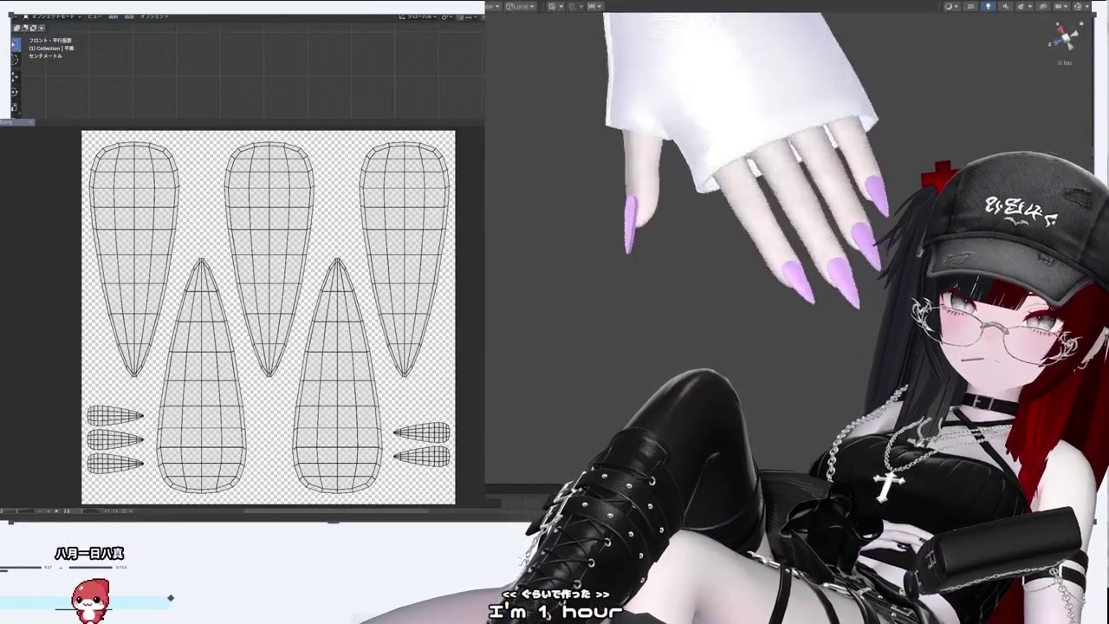
- Orbit the Scene view around the avatar's hand to a side view of the nails
mouse_move(651, 78)
middle_mouse_down()
mouse_move(877, 115)
mouse_move(864, 263)
middle_mouse_up()
middle_click_drag(708, 206, 840, 353)
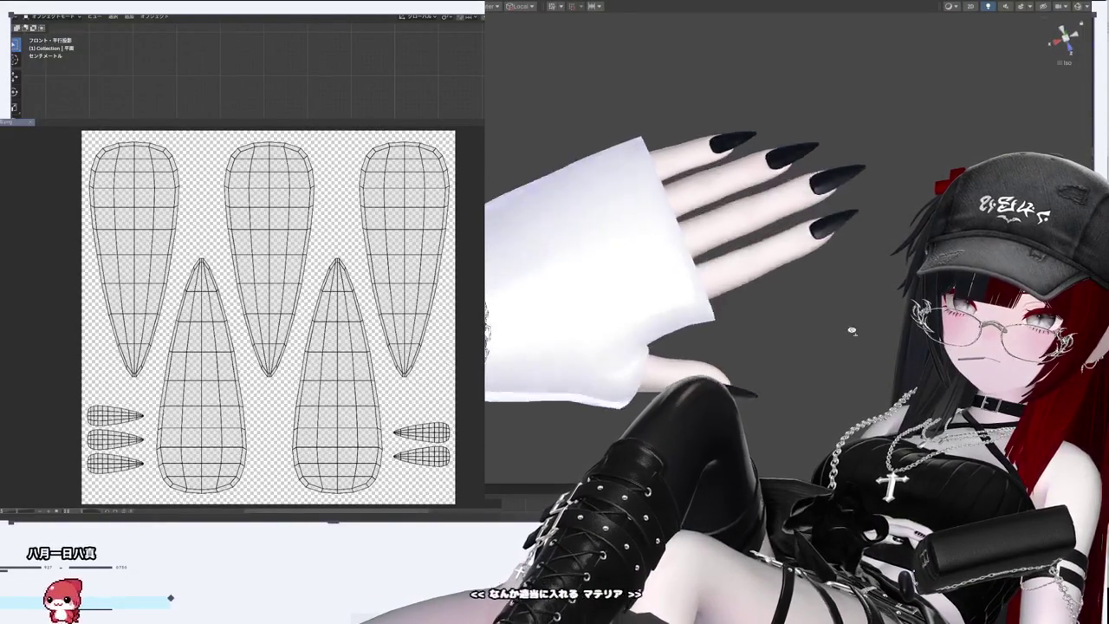
mouse_move(763, 174)
middle_mouse_down()
mouse_move(870, 46)
mouse_move(774, 321)
mouse_move(781, 420)
mouse_move(762, 260)
middle_mouse_up()
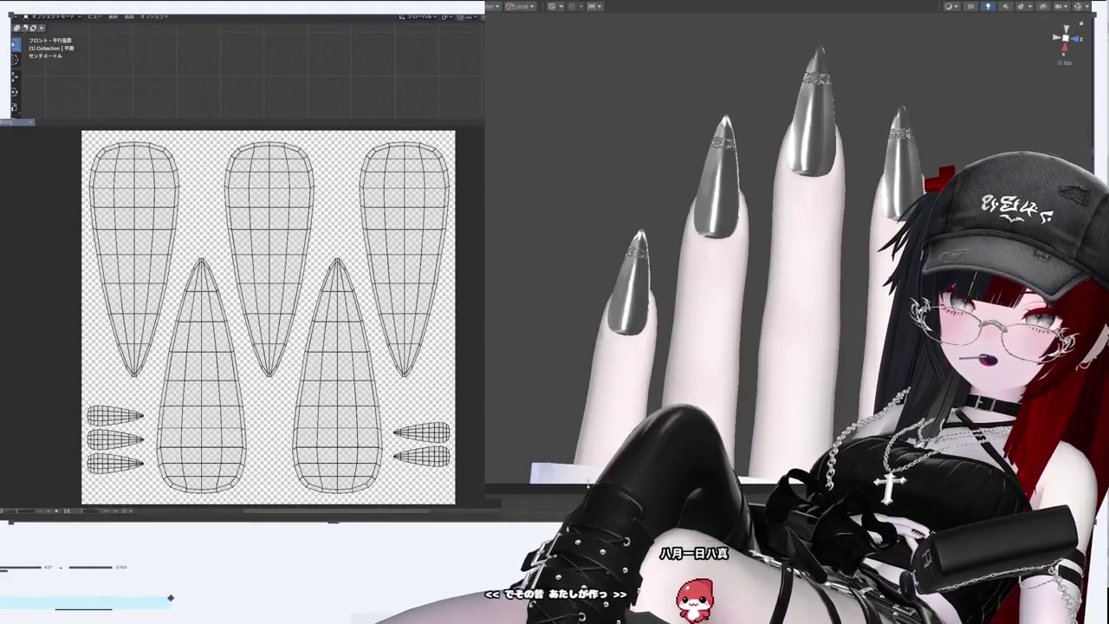
left_click_drag(589, 485, 646, 225)
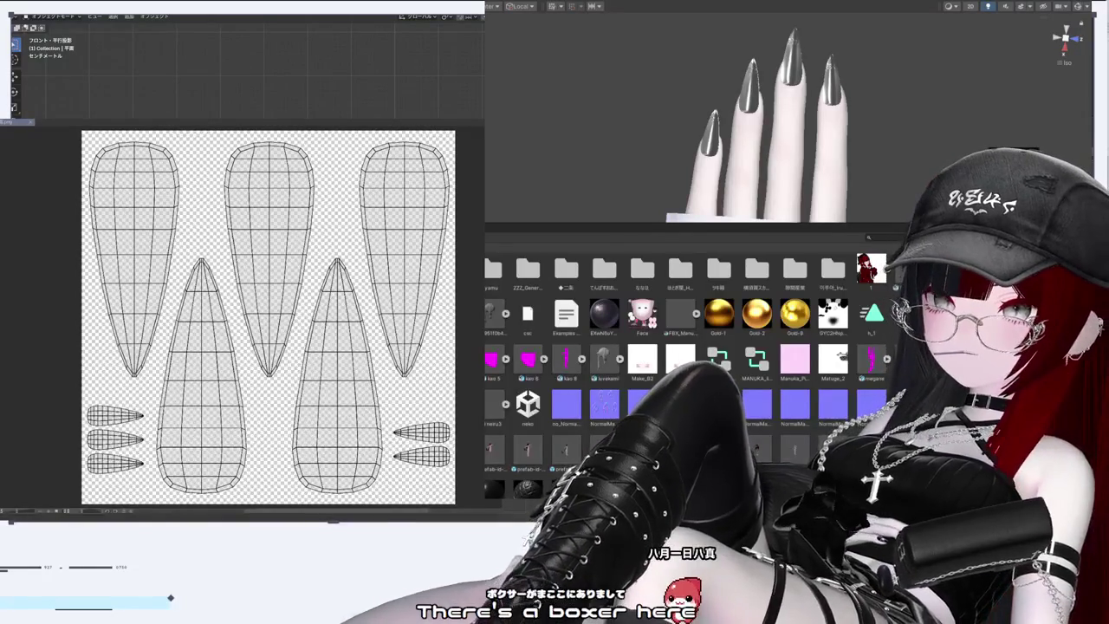
left_click_drag(658, 223, 658, 490)
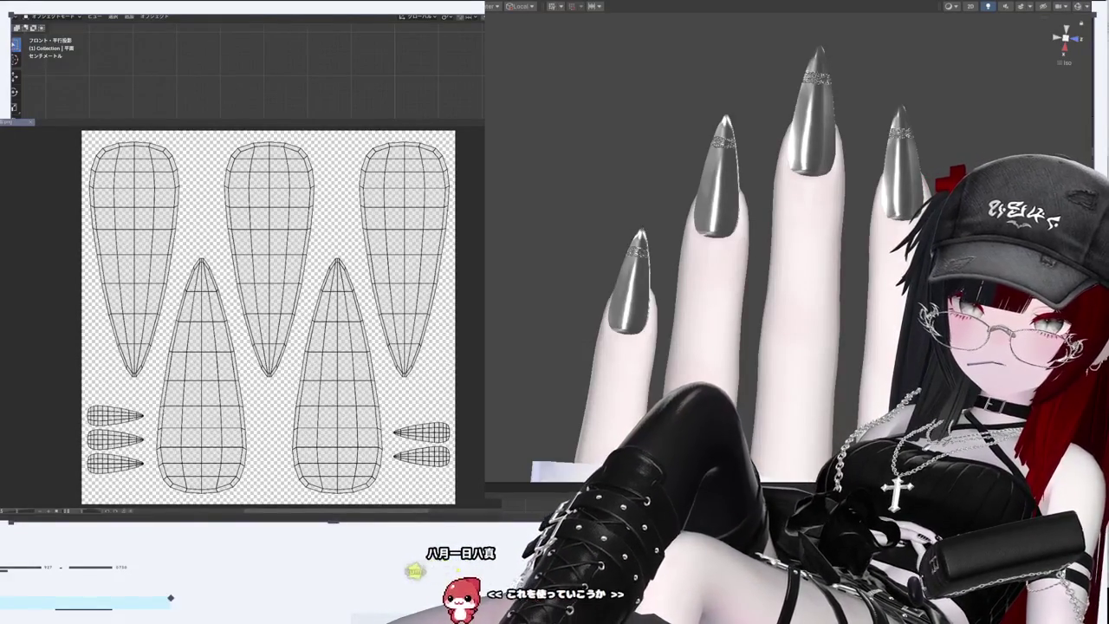
mouse_move(693, 260)
middle_mouse_down()
mouse_move(719, 265)
mouse_move(783, 420)
middle_mouse_up()
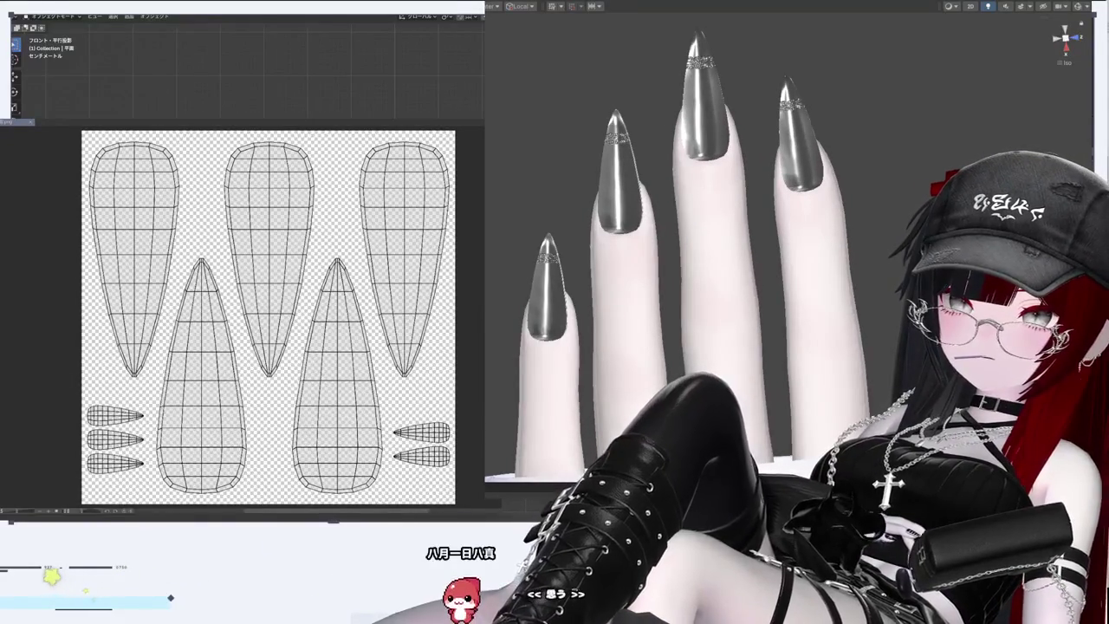
- Orbit the Scene view to inspect the new white nails from a tilted angle
middle_click_drag(737, 260, 765, 257)
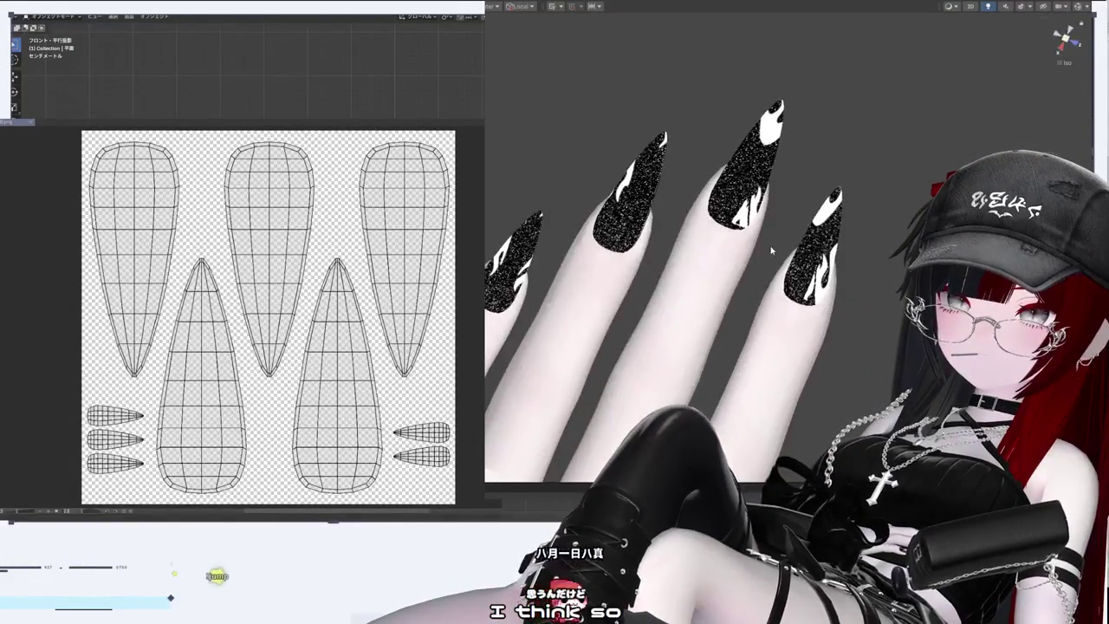
middle_click_drag(737, 260, 780, 242)
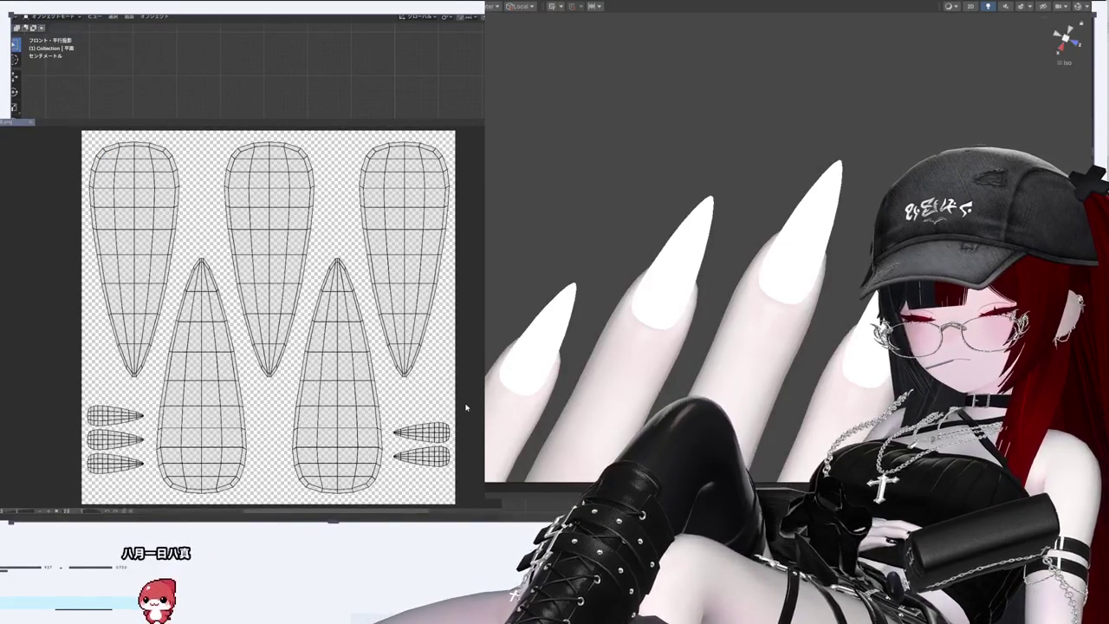
- Paste the five-flame pattern onto the canvas and scale it down proportionally to fit
scroll(269, 317, "down", 2)
scroll(286, 319, "down", 3)
scroll(346, 321, "up", 1)
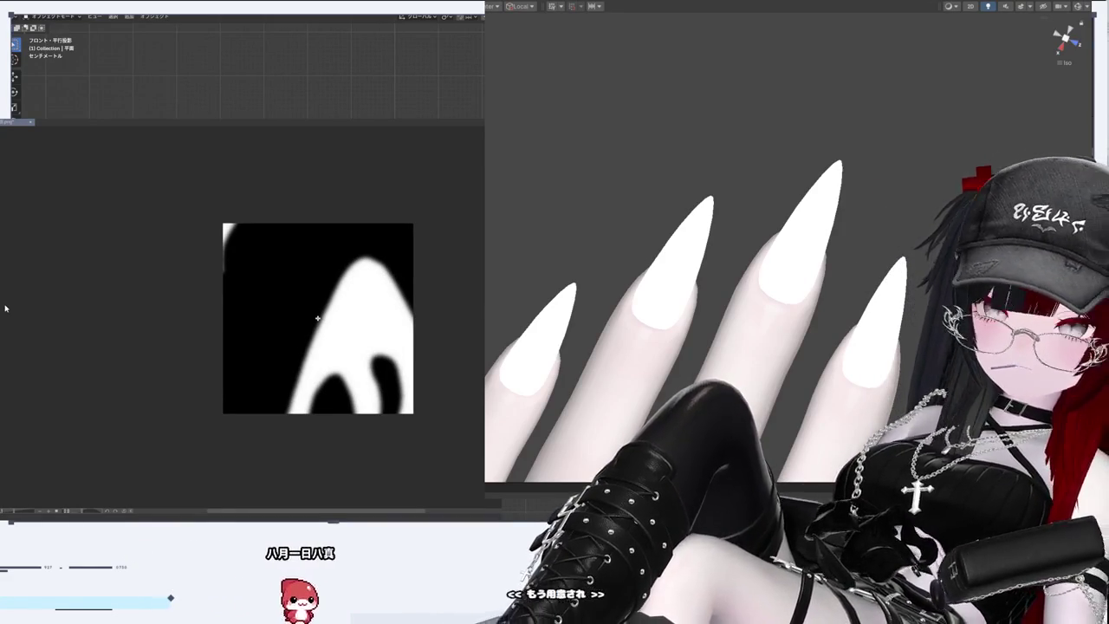
key("ctrl+v")
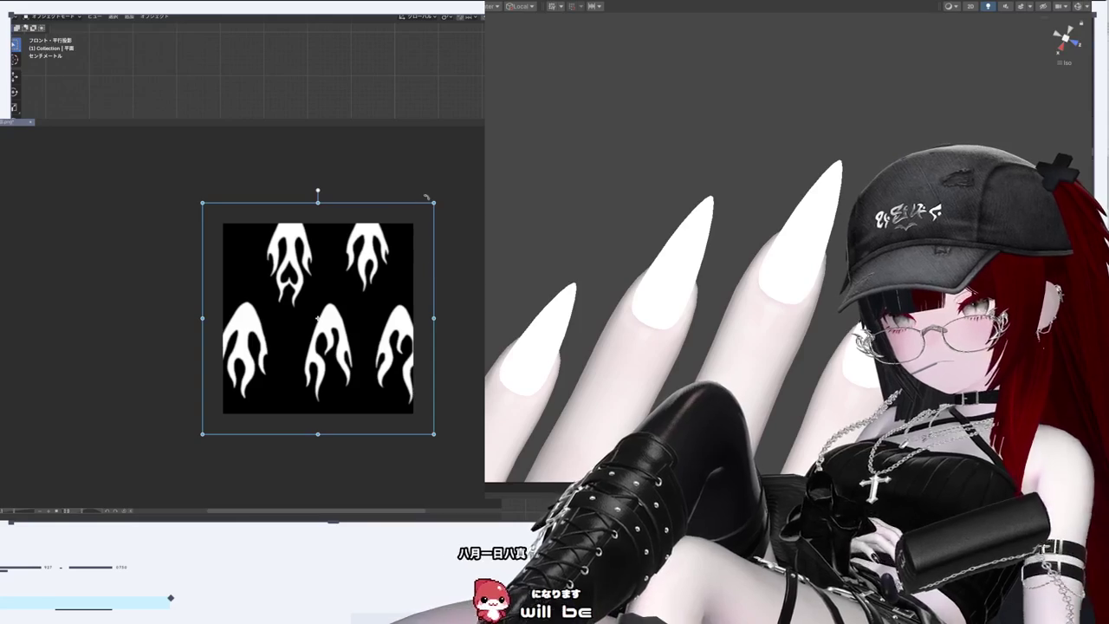
mouse_move(434, 202)
left_mouse_down()
mouse_move(404, 232)
mouse_move(414, 224)
left_mouse_up()
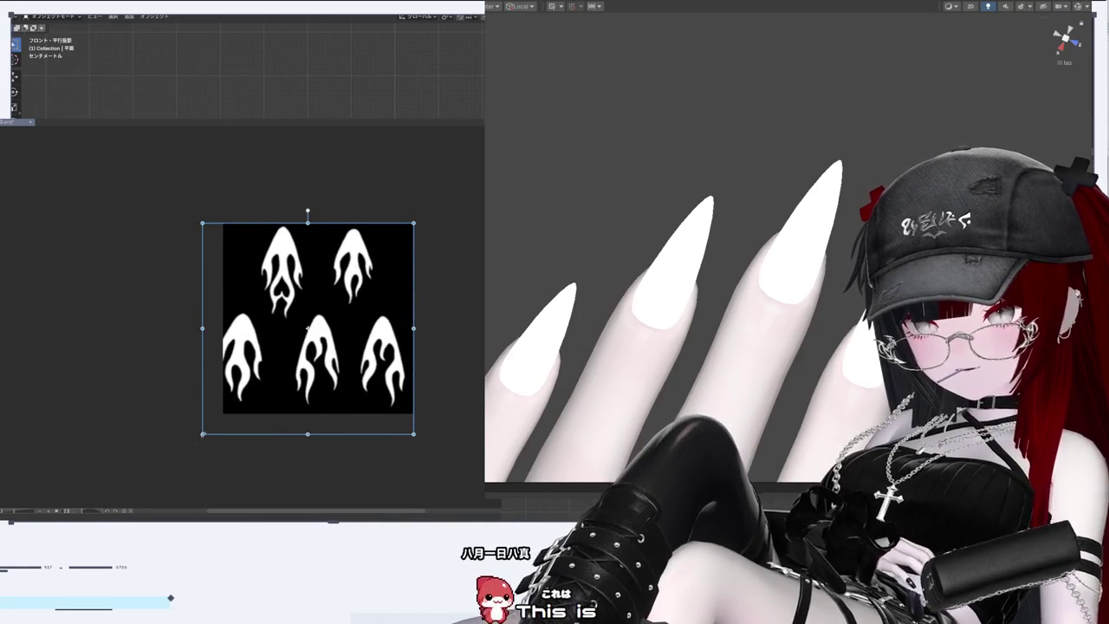
left_click_drag(203, 434, 224, 414)
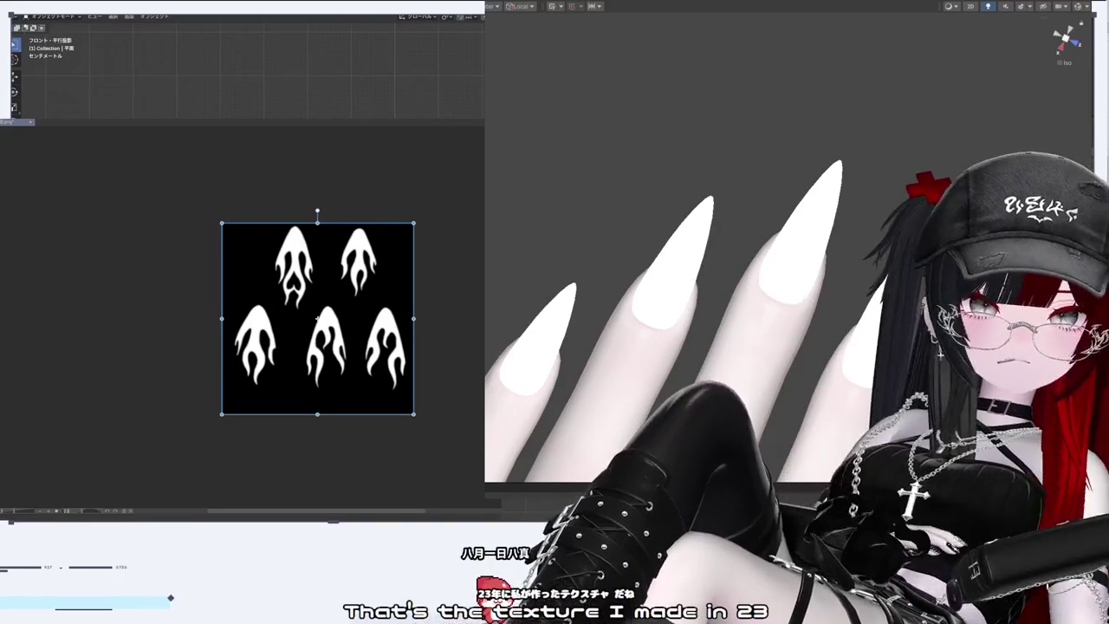
scroll(350, 259, "up", 3)
- Zoom the canvas in and out around the nail UV layout while painting flames
scroll(349, 255, "down", 1)
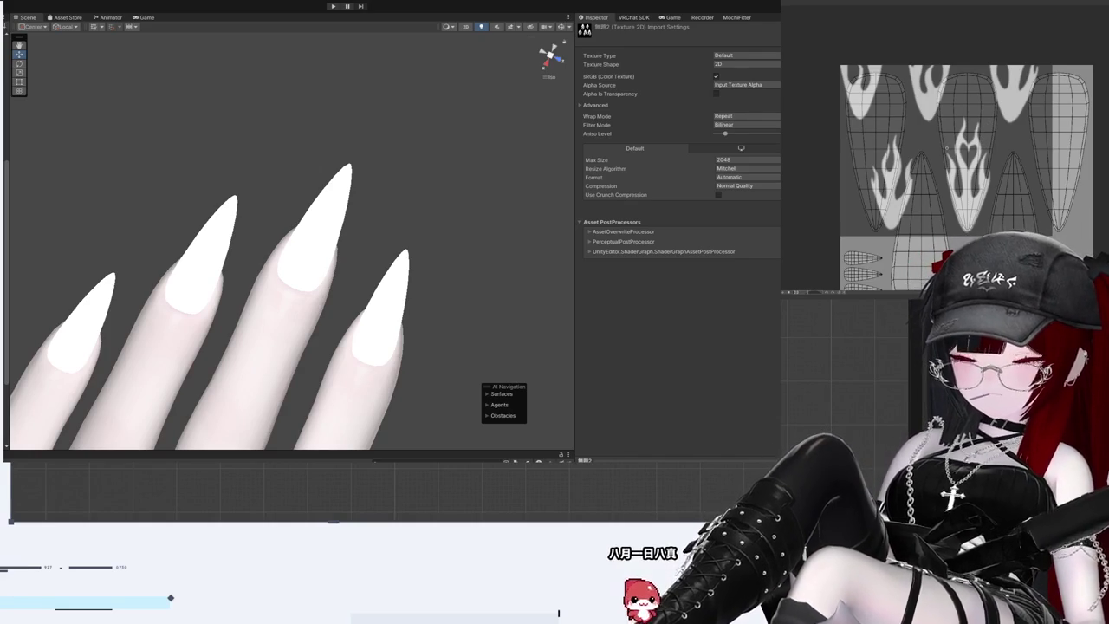
scroll(947, 148, "up", 1)
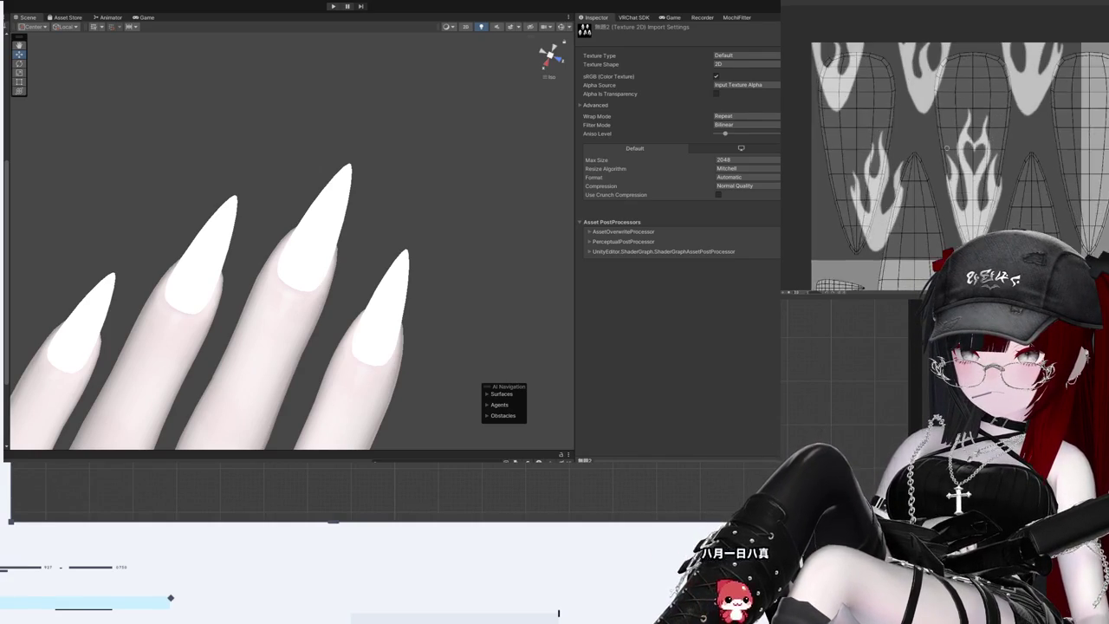
- Zoom around the flame-textured nail view shown beside the white nails in Unity
scroll(947, 148, "up", 1)
scroll(948, 148, "up", 1)
scroll(948, 148, "up", 1)
scroll(946, 148, "up", 1)
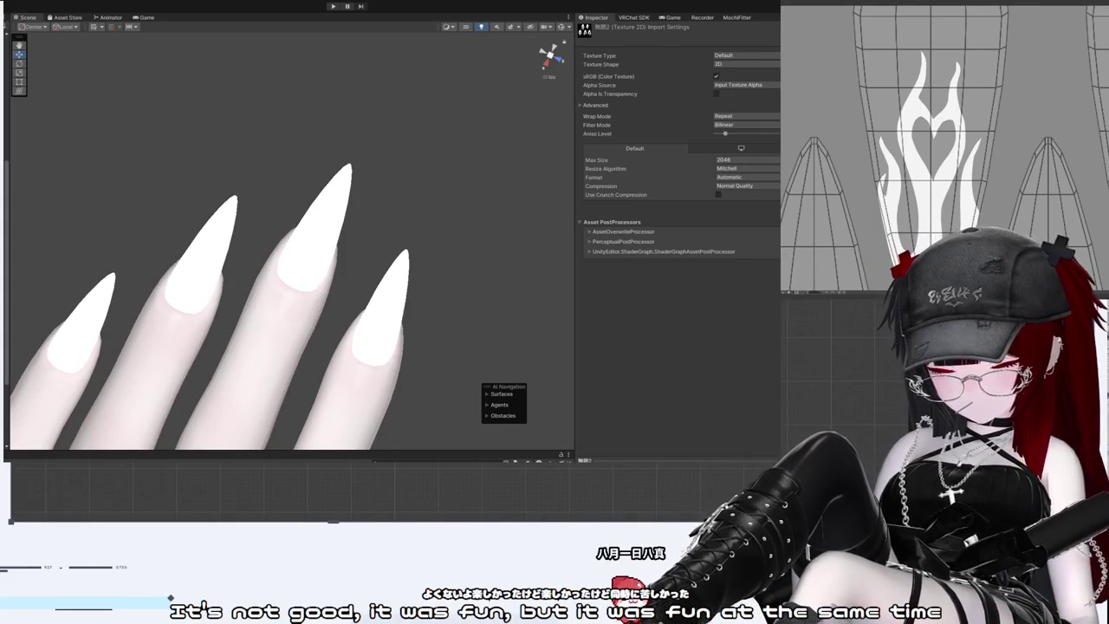
scroll(919, 148, "up", 3)
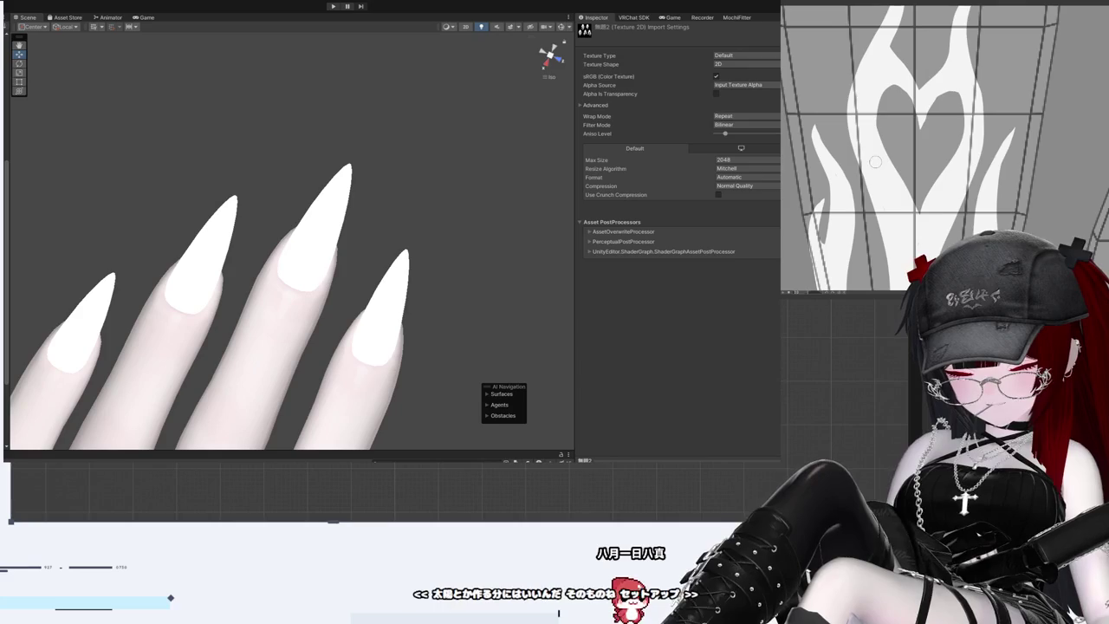
scroll(898, 241, "up", 5)
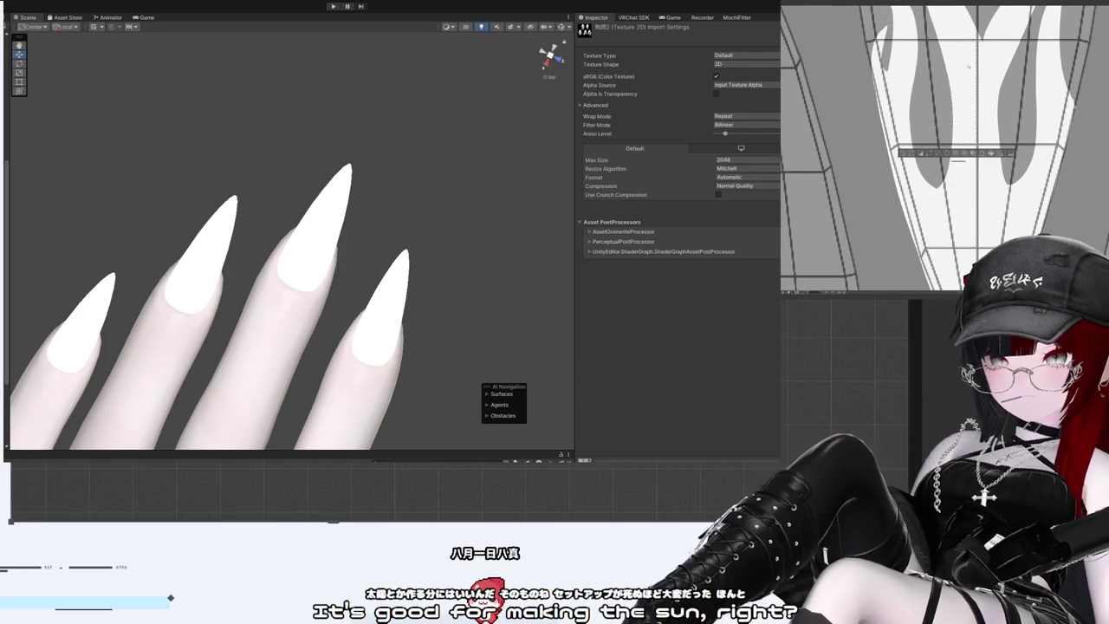
scroll(969, 66, "down", 3)
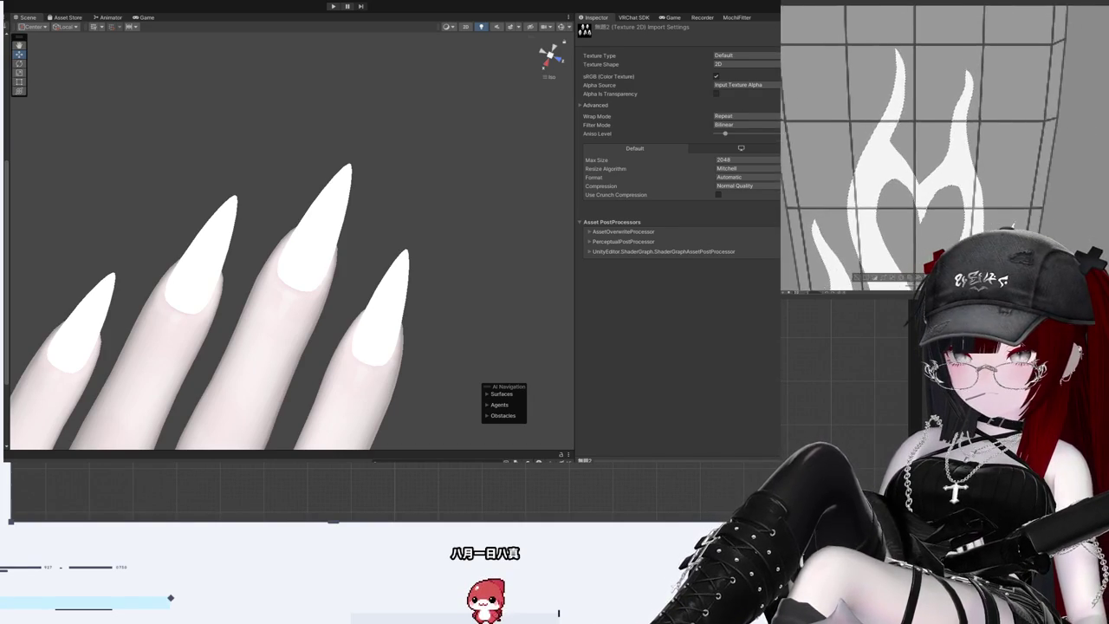
scroll(944, 148, "up", 3)
scroll(945, 147, "up", 2)
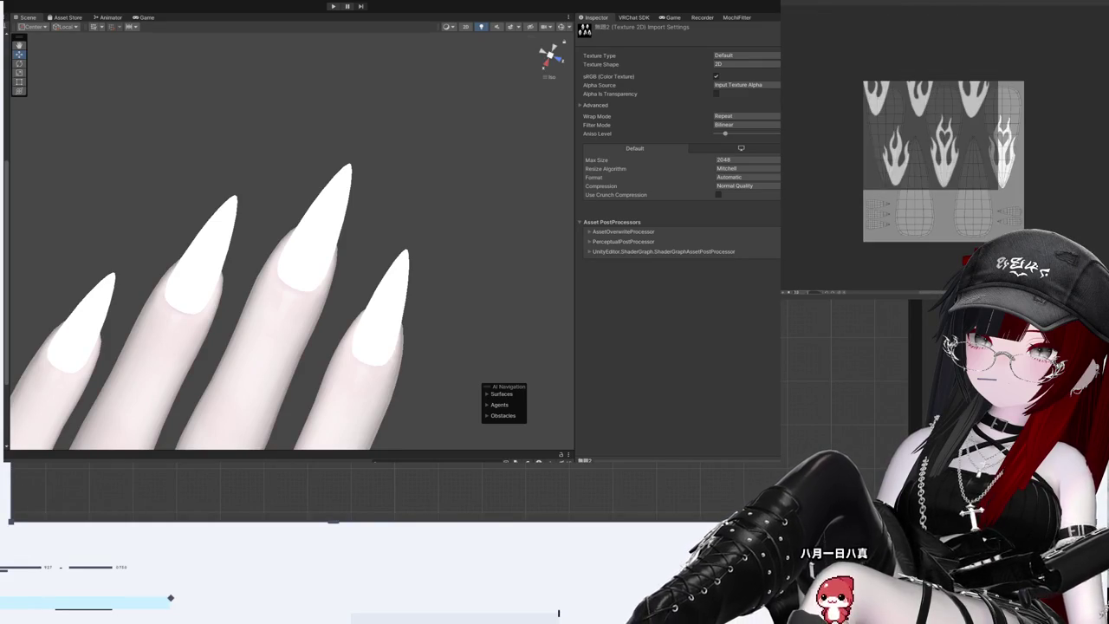
- Free-transform the flame pattern, shifting it down and slightly sideways over the nail UVs
key("ctrl+t")
mouse_move(997, 176)
left_mouse_down()
mouse_move(999, 211)
mouse_move(987, 174)
mouse_move(1000, 209)
left_mouse_up()
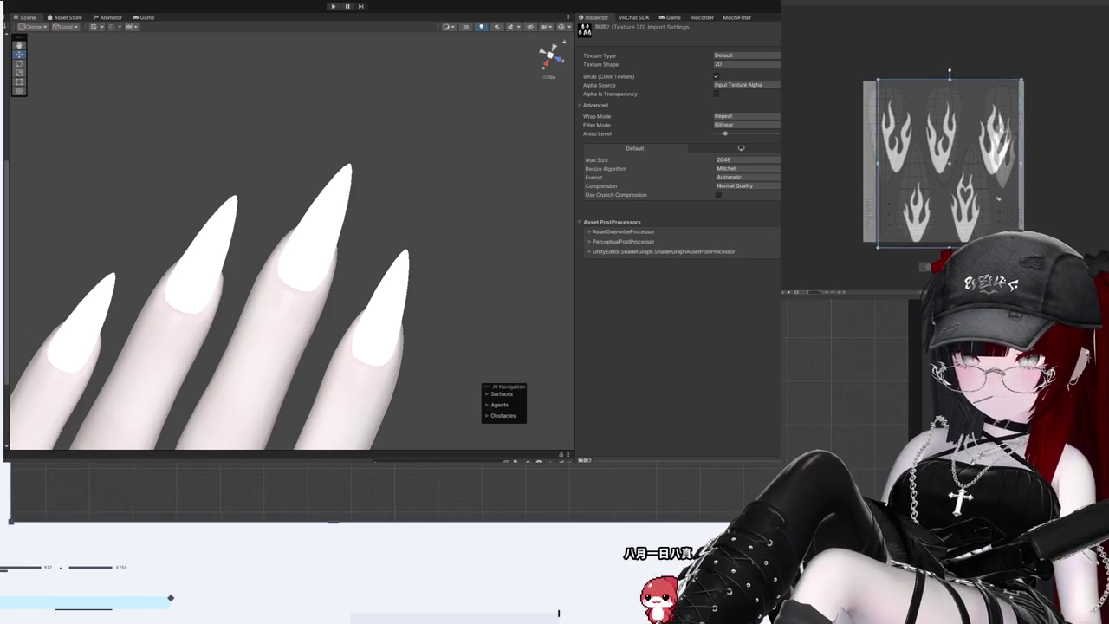
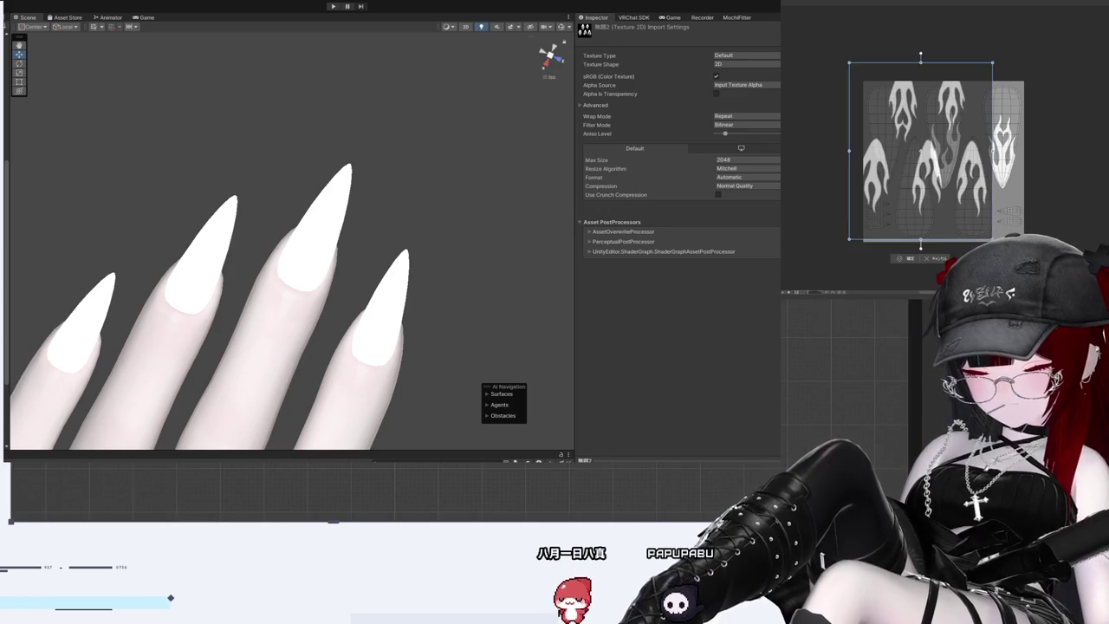
- Move the white flame image down over the nails, tilt it slightly counterclockwise, and narrow its right side
mouse_move(927, 156)
left_mouse_down()
mouse_move(973, 146)
mouse_move(911, 150)
left_mouse_up()
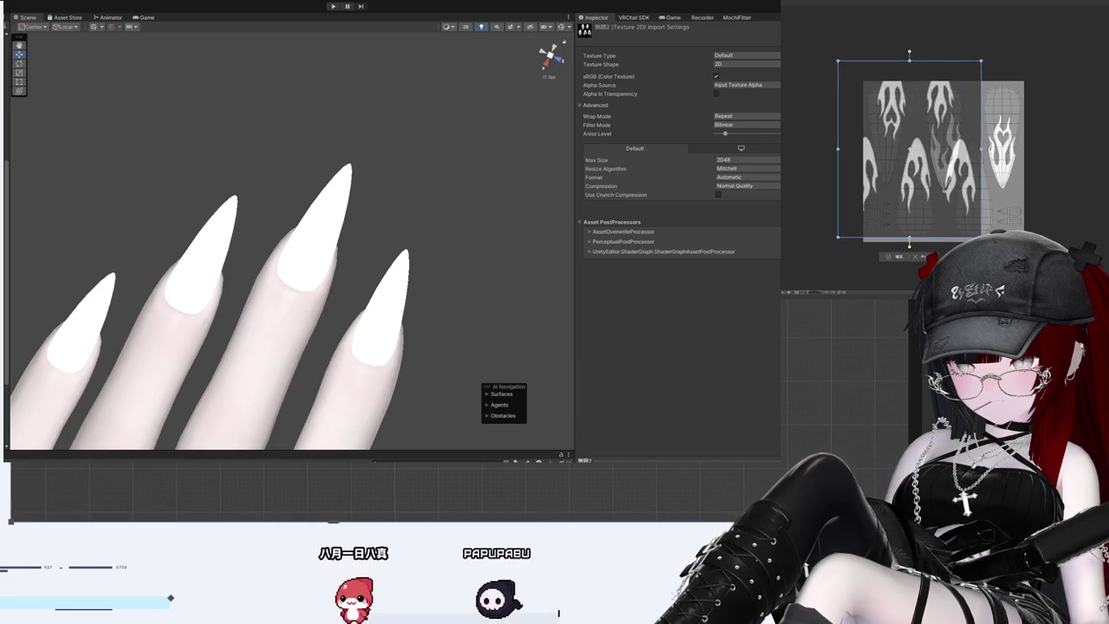
left_click_drag(945, 192, 920, 263)
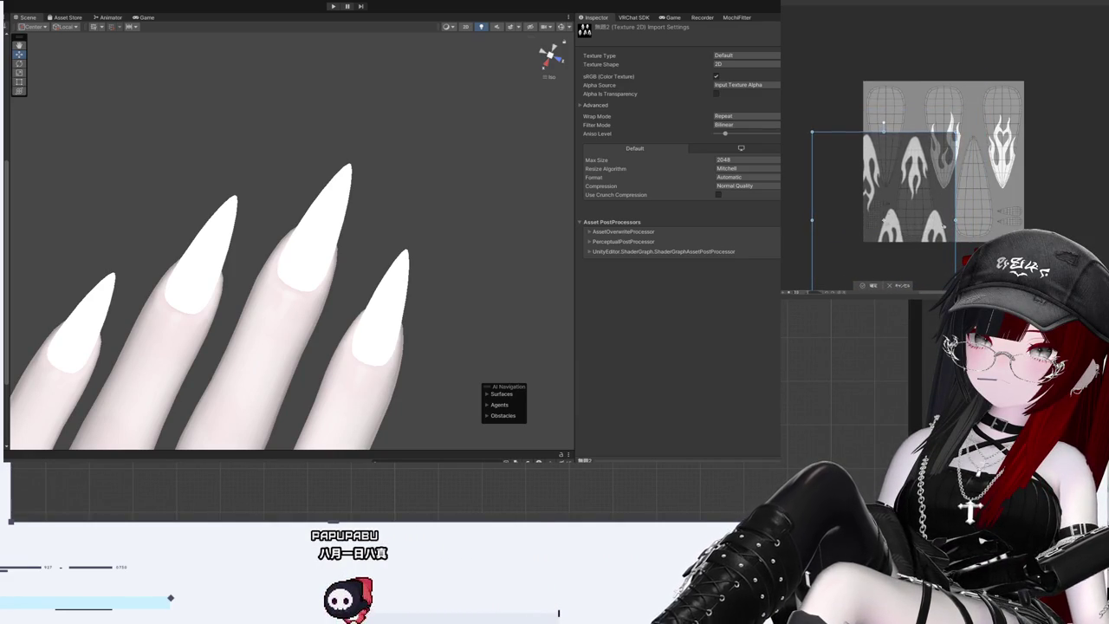
mouse_move(884, 211)
left_mouse_down()
mouse_move(952, 165)
mouse_move(940, 125)
left_mouse_up()
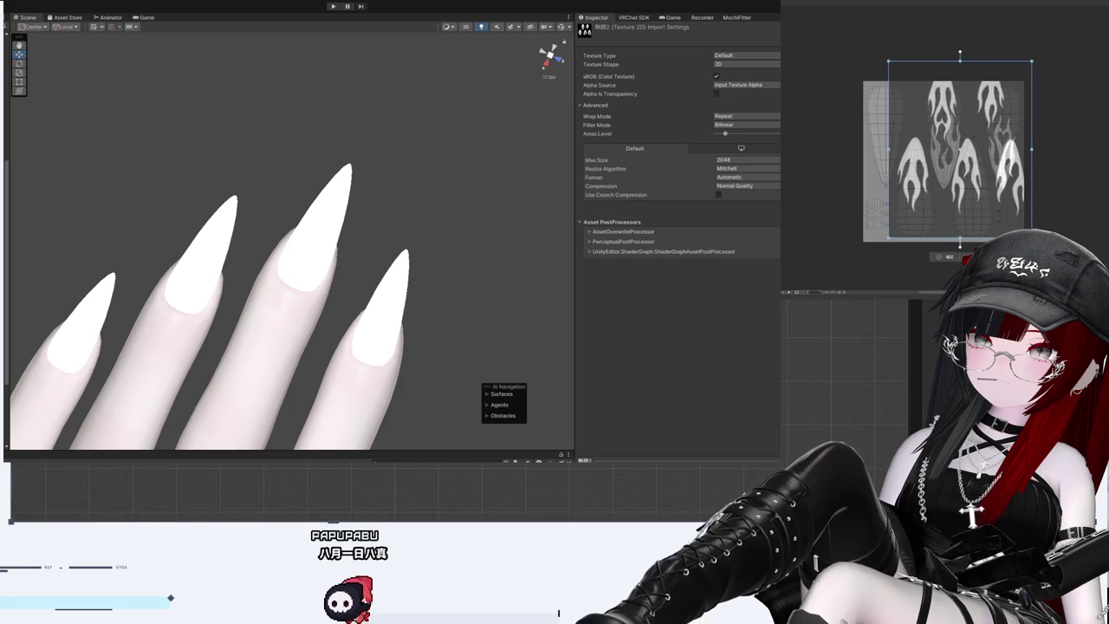
left_click_drag(1035, 63, 1030, 54)
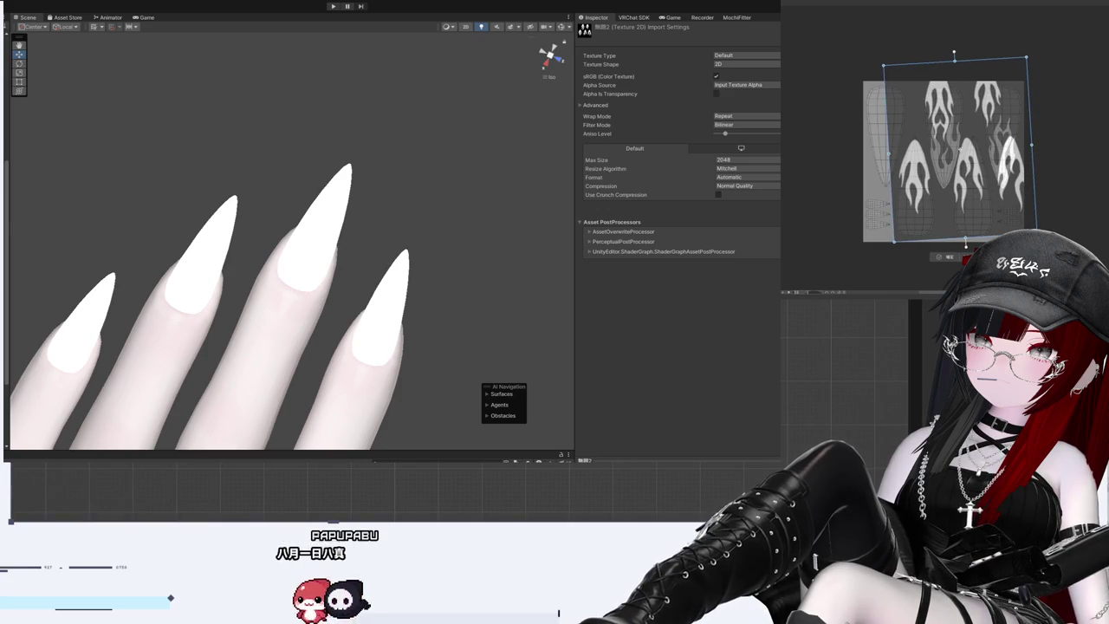
left_click_drag(1031, 144, 1005, 143)
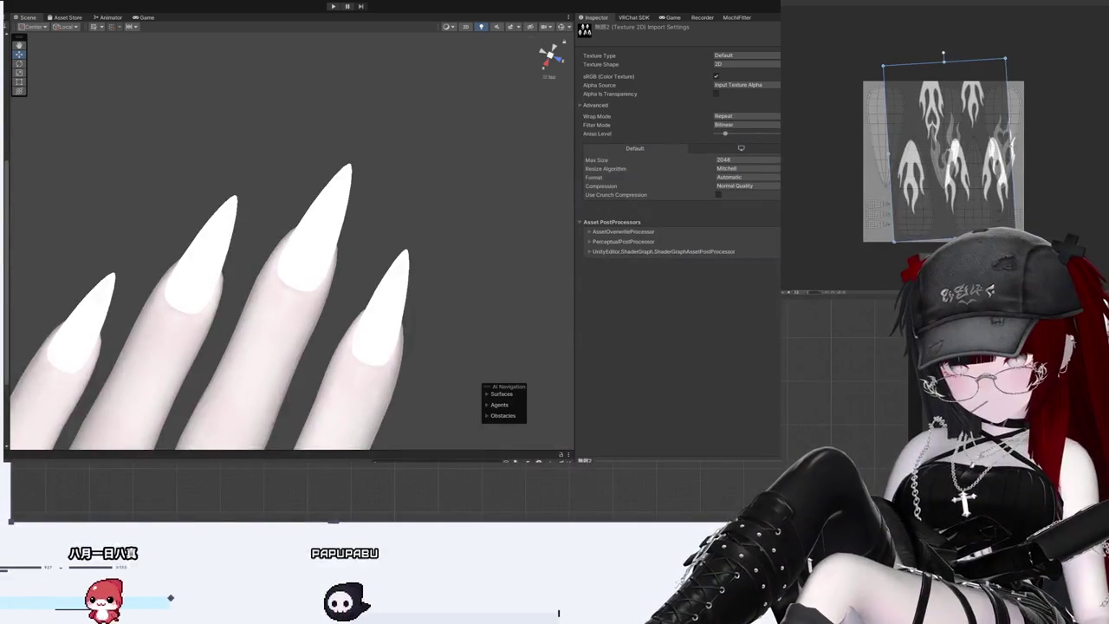
left_click_drag(979, 201, 982, 197)
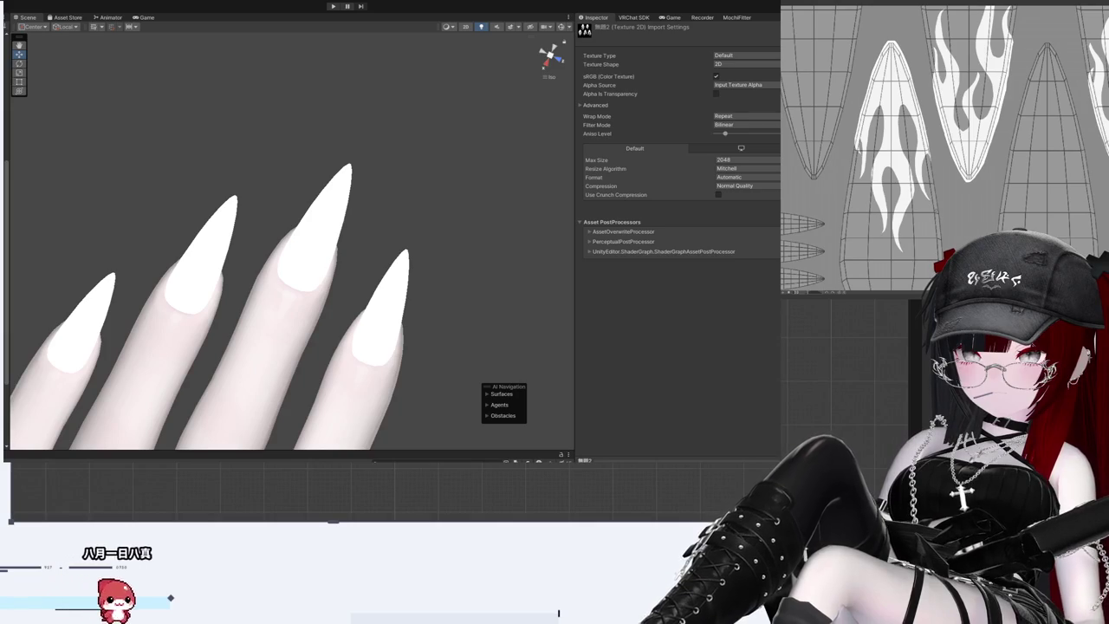
- Scroll the canvas to inspect the white flame motifs fitted within the nail outlines
scroll(953, 147, "down", 3)
scroll(953, 148, "down", 2)
scroll(954, 147, "up", 5)
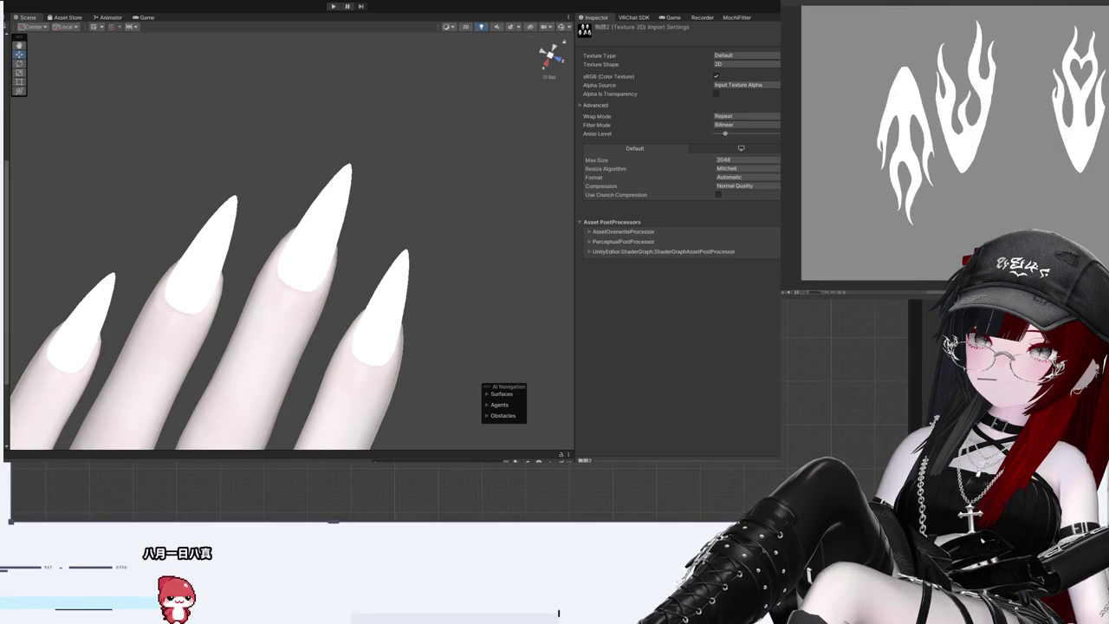
- Scroll up in Unity to review the 無題2 texture's Texture 2D import settings beside the white nails
scroll(954, 147, "up", 2)
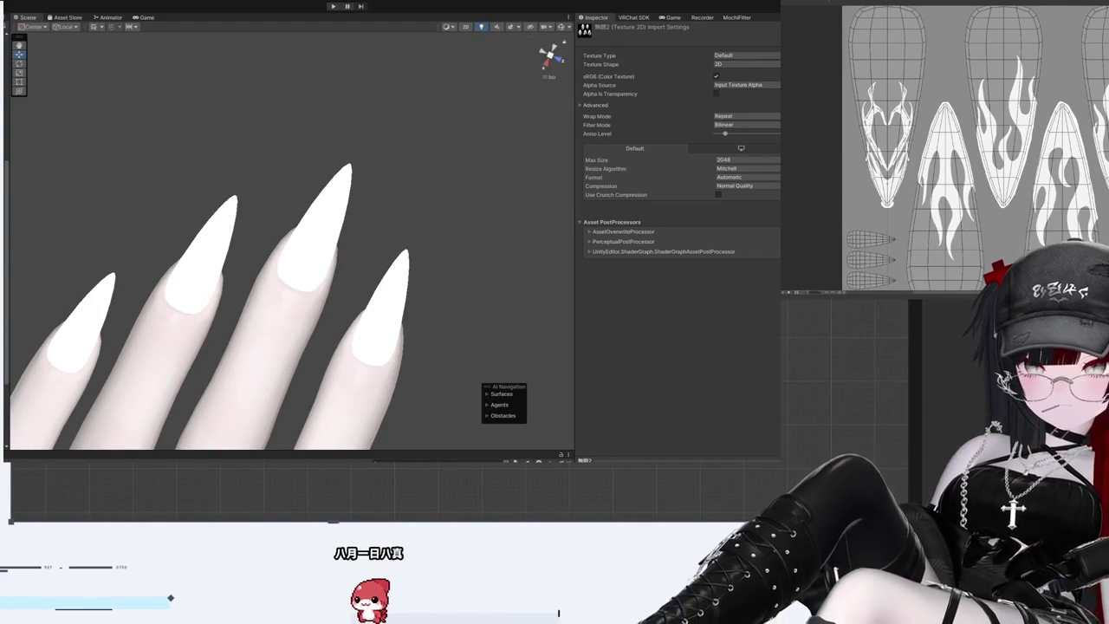
- Free-transform the first nail's tribal design with Ctrl+T and nudge it upward into the nail outline
key("ctrl+t")
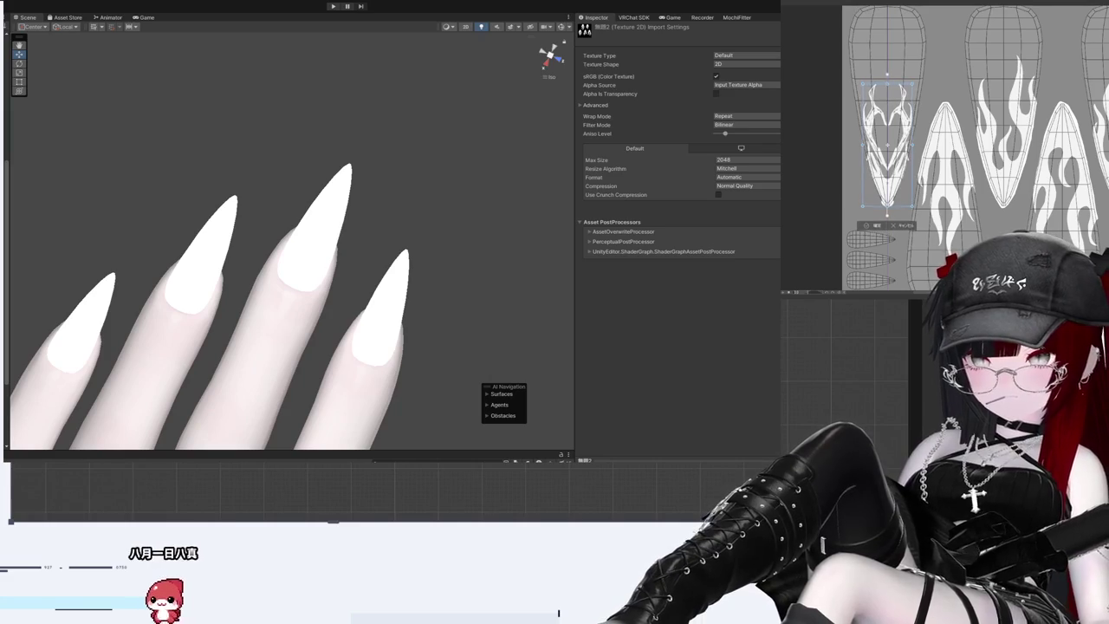
key("Up")
key("Up")
key("Up")
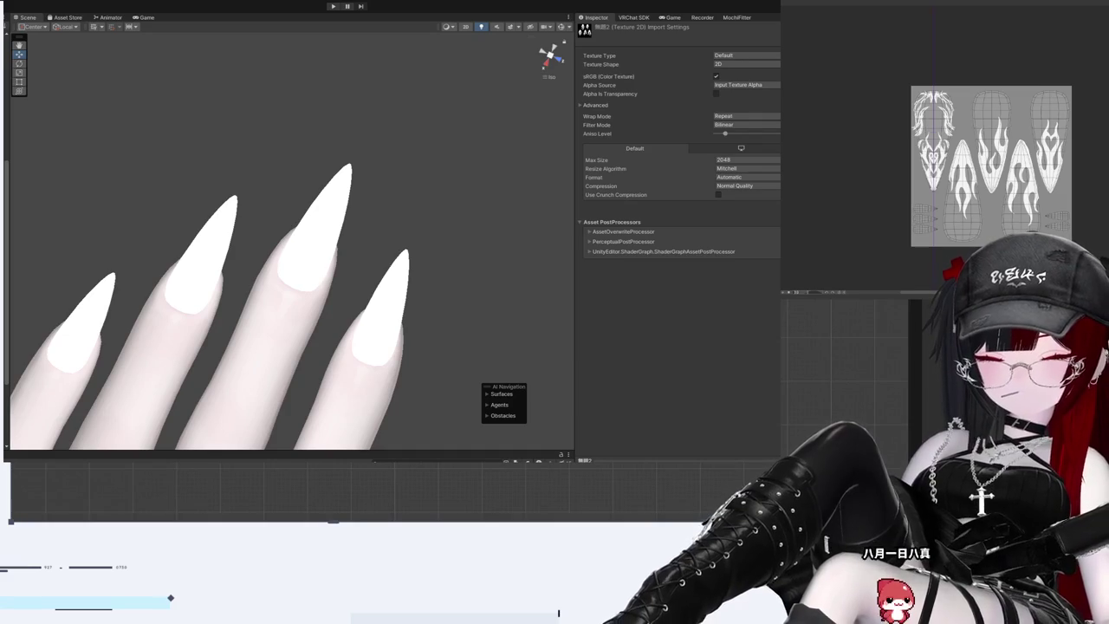
scroll(984, 140, "up", 3)
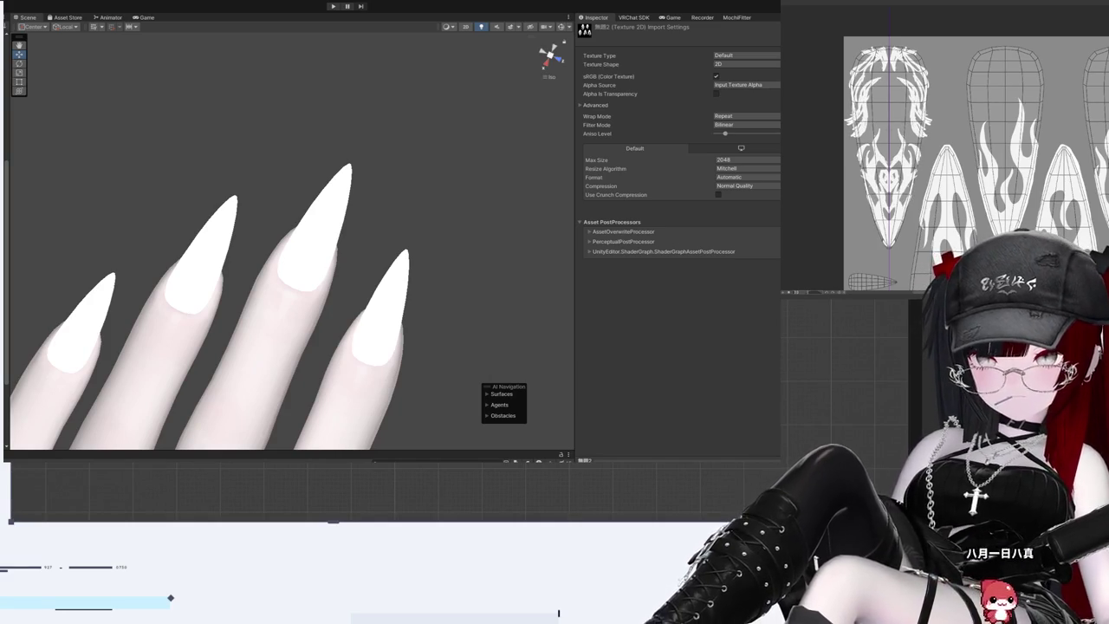
scroll(883, 186, "up", 1)
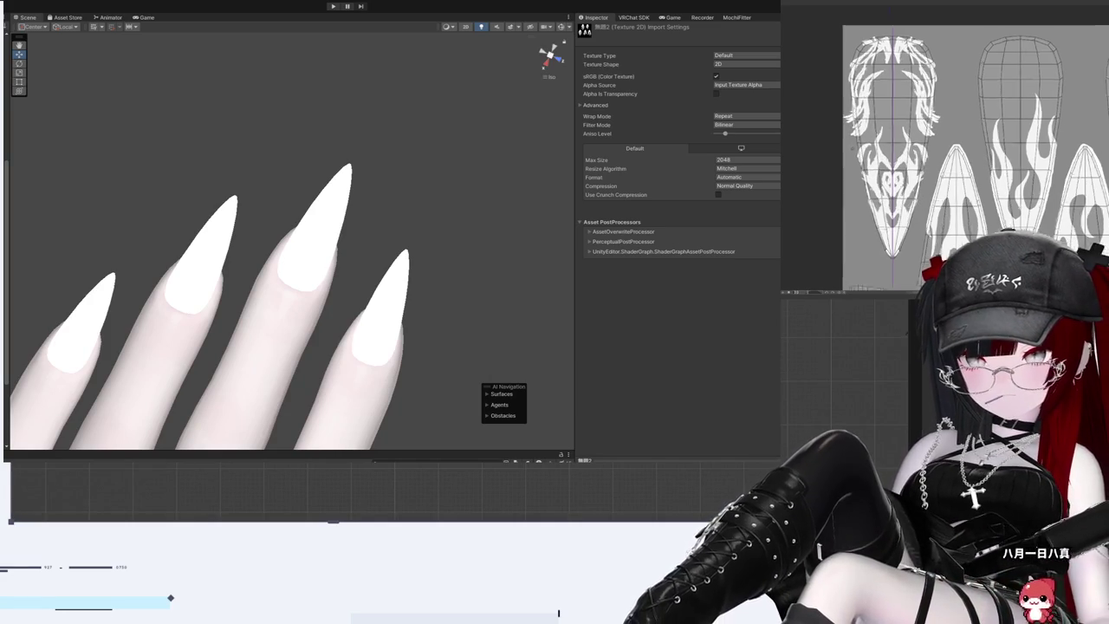
scroll(883, 186, "up", 2)
scroll(884, 186, "up", 2)
scroll(898, 155, "down", 2)
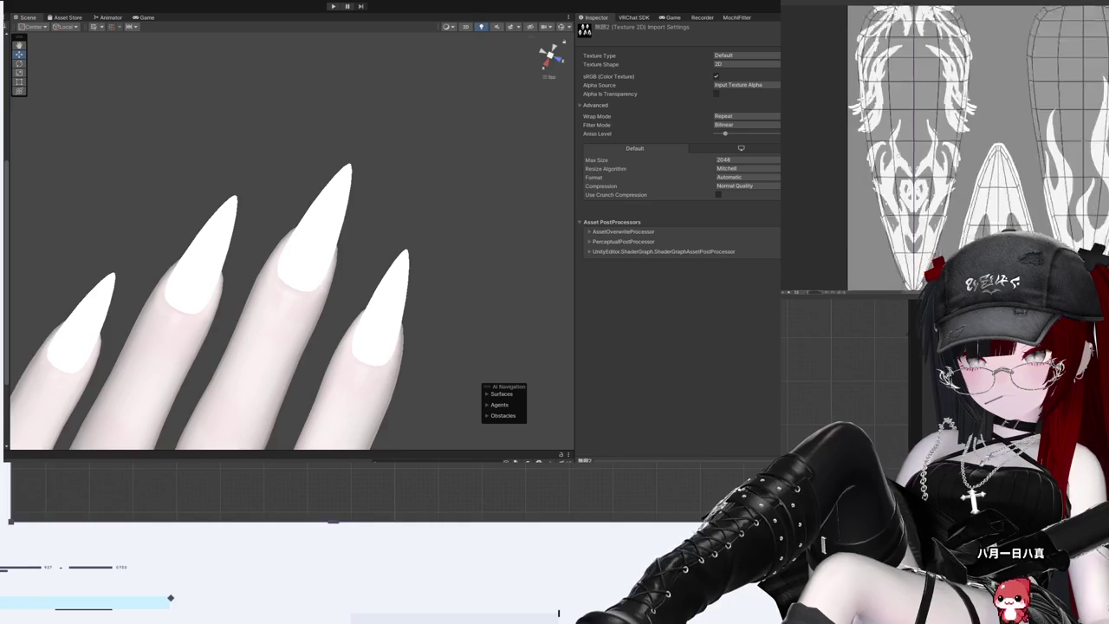
scroll(898, 155, "down", 2)
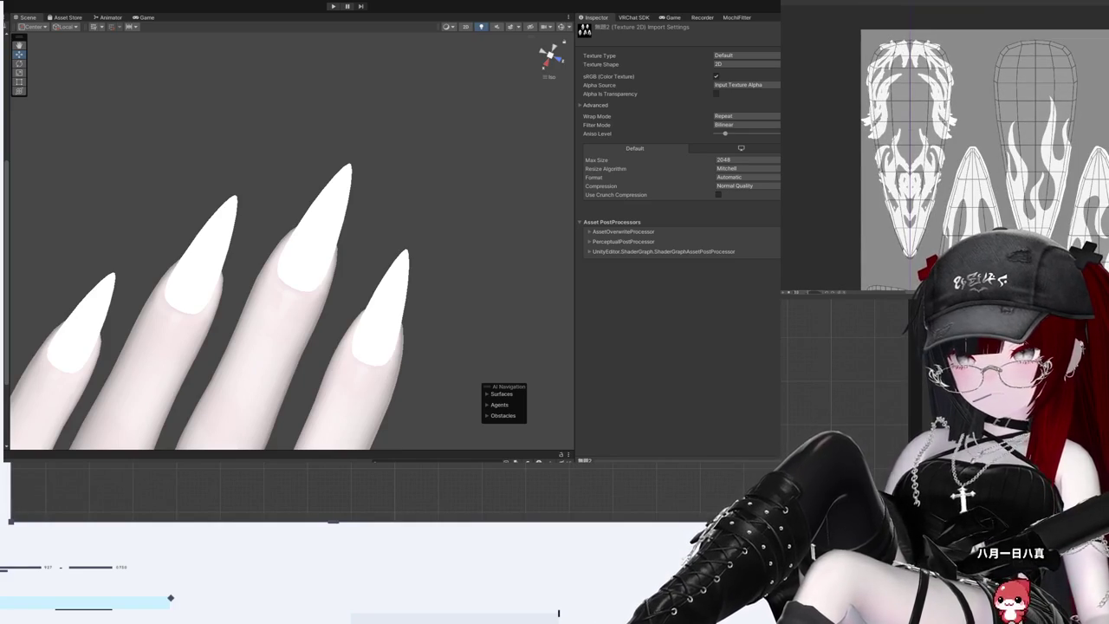
scroll(997, 173, "down", 1)
scroll(997, 174, "down", 1)
scroll(996, 173, "down", 1)
scroll(997, 174, "up", 1)
scroll(964, 165, "up", 2)
scroll(964, 165, "up", 1)
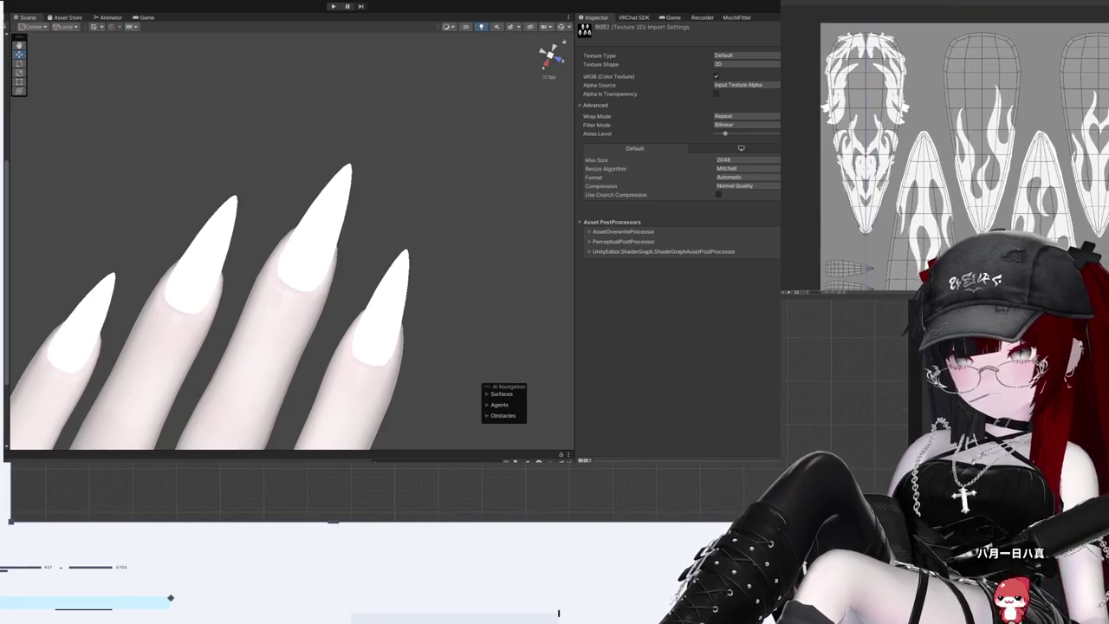
scroll(944, 147, "up", 1)
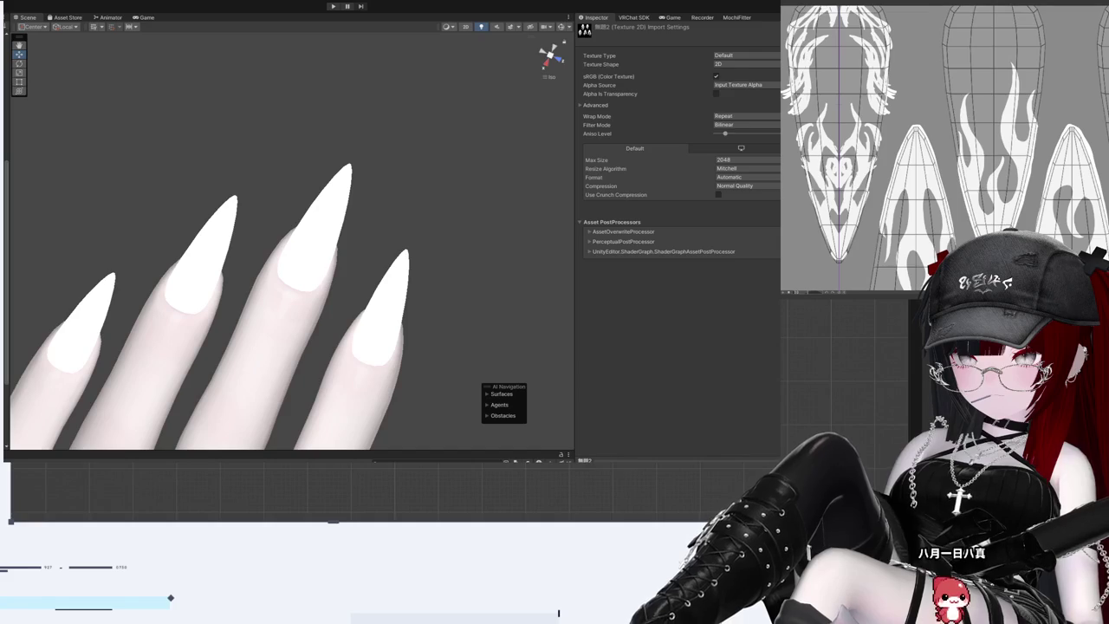
scroll(947, 148, "up", 2)
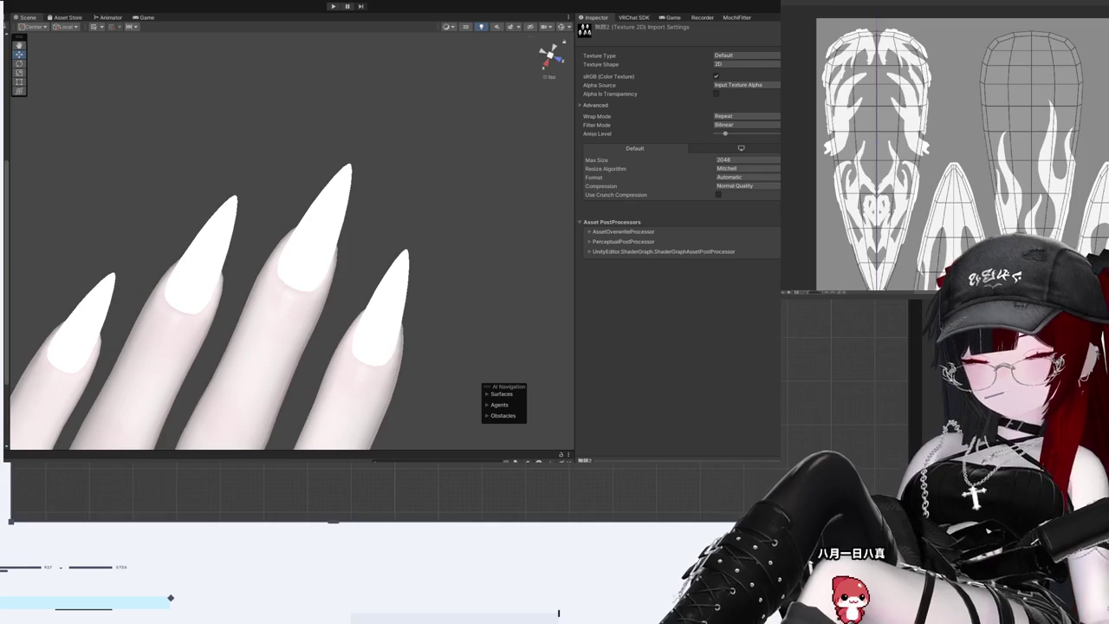
scroll(962, 163, "down", 5)
scroll(962, 163, "up", 5)
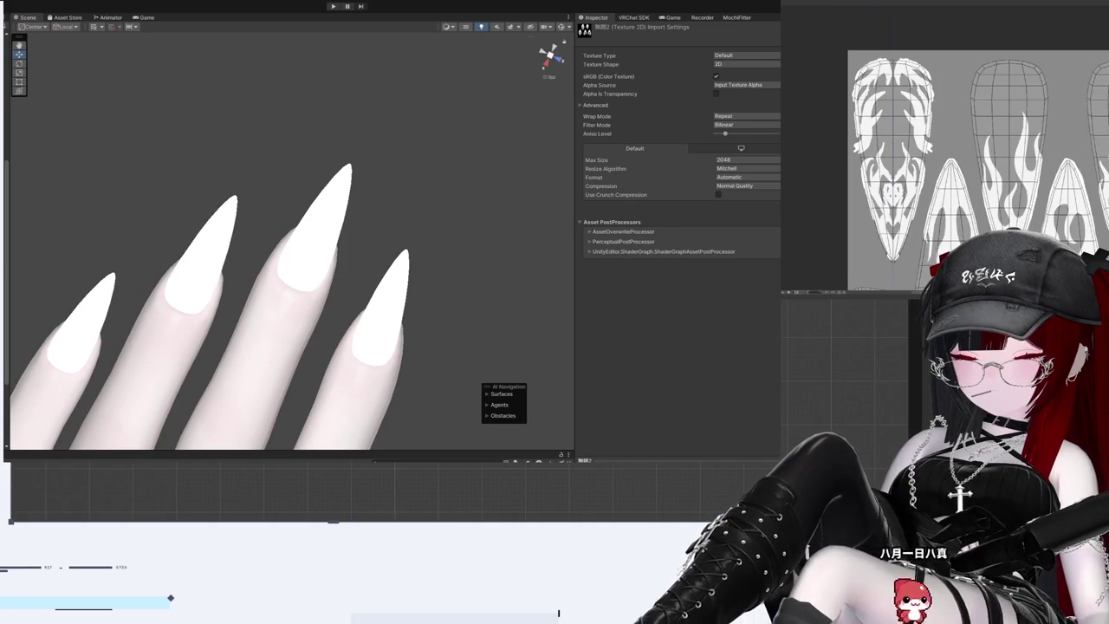
scroll(962, 156, "down", 1)
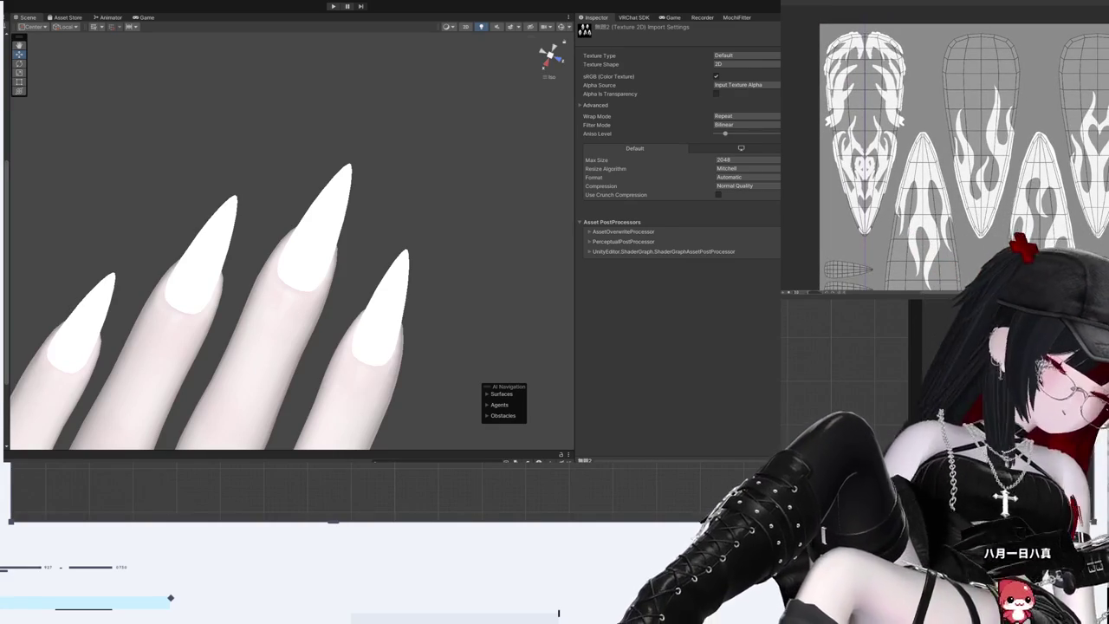